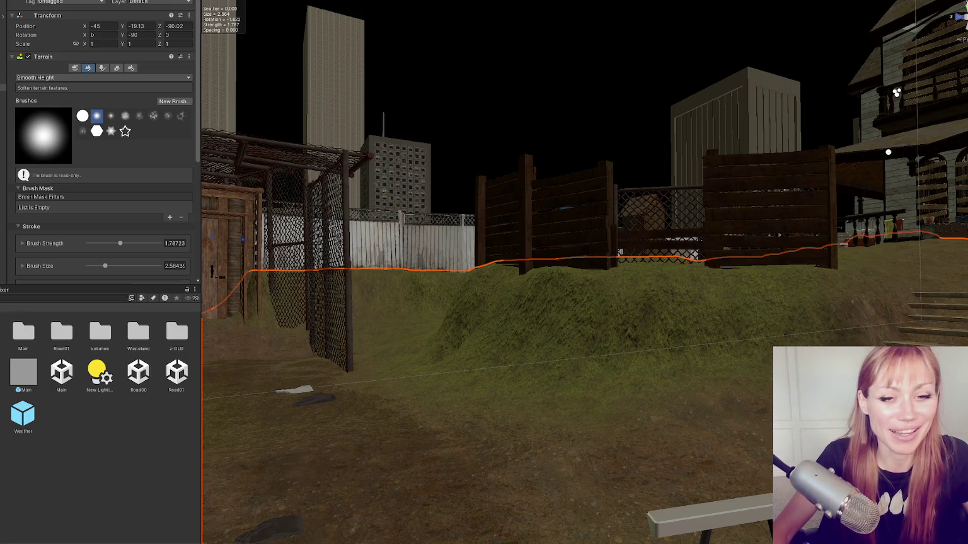
- Launch Microsoft Paint from the Start menu search
key(super)
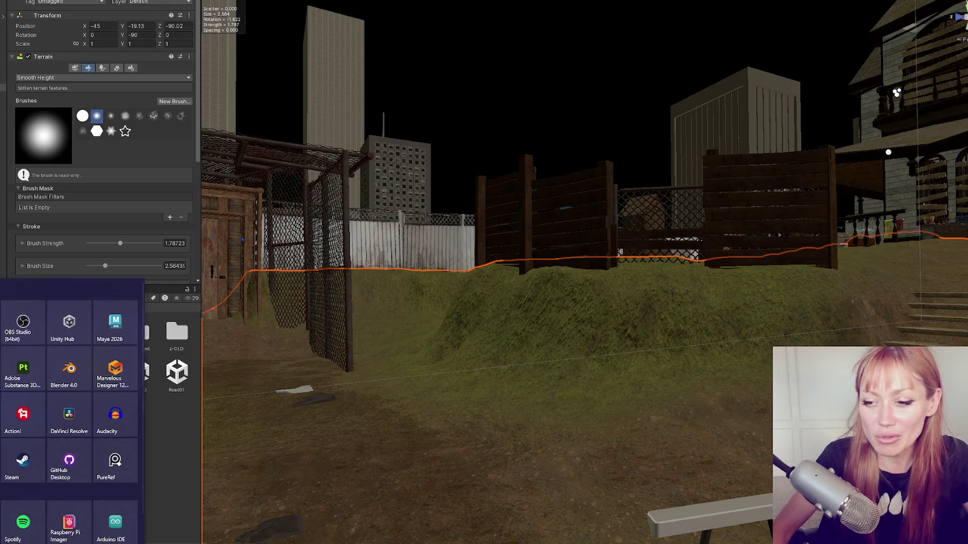
text(paint)
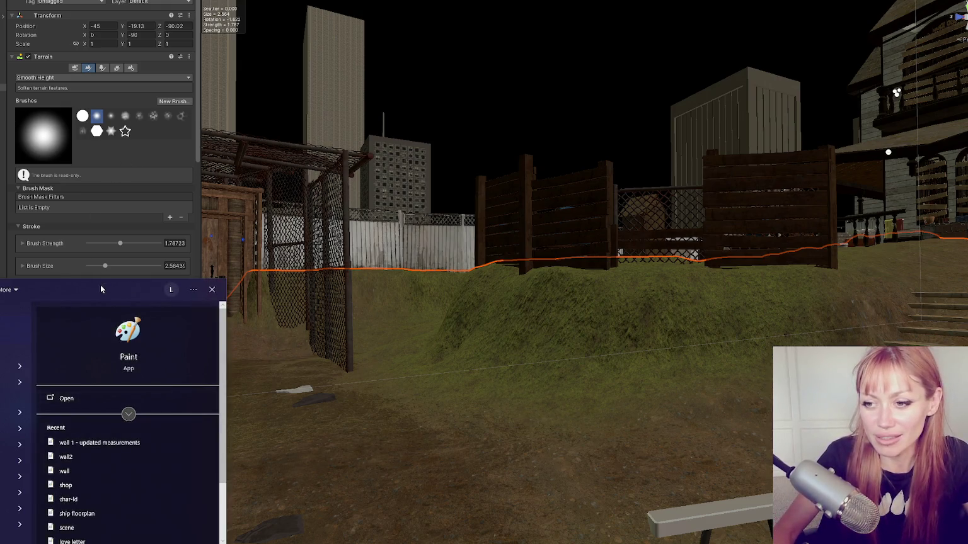
click(92, 224)
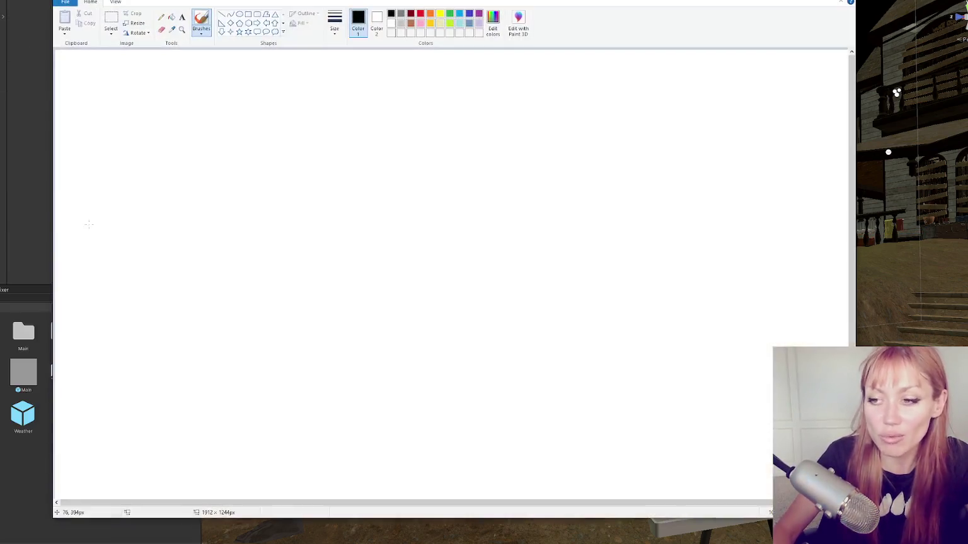
- Sketch a leg-and-foot outline with a curved mark and ankle lines, then close Paint unsaved
mouse_move(190, 105)
mouse_down()
mouse_move(232, 226)
mouse_move(356, 212)
mouse_move(248, 195)
mouse_move(245, 90)
mouse_up()
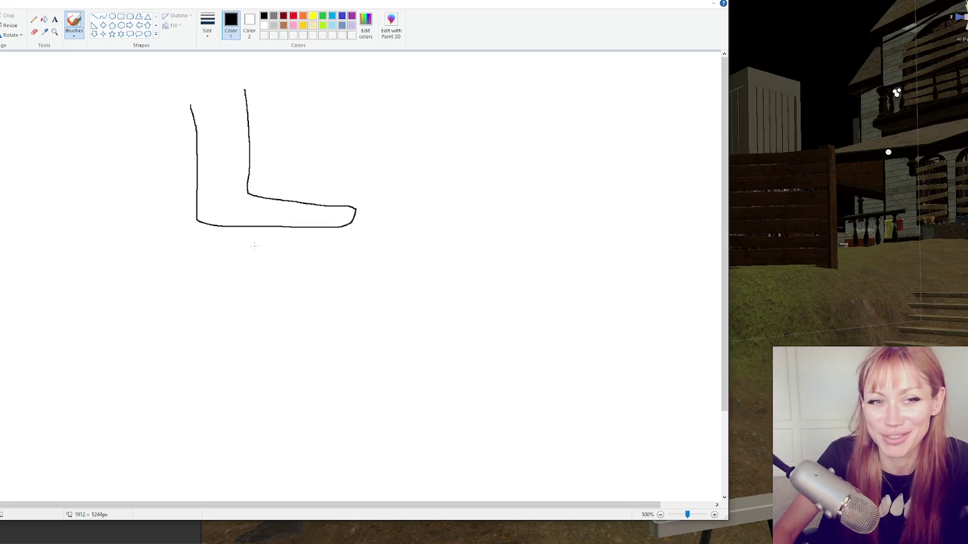
mouse_move(215, 177)
mouse_down()
mouse_move(221, 190)
mouse_move(210, 180)
mouse_move(195, 210)
mouse_move(193, 181)
mouse_move(188, 199)
mouse_up()
mouse_move(187, 202)
mouse_down()
mouse_move(183, 209)
mouse_move(198, 199)
mouse_move(338, 193)
mouse_move(294, 238)
mouse_move(192, 199)
mouse_move(199, 210)
mouse_up()
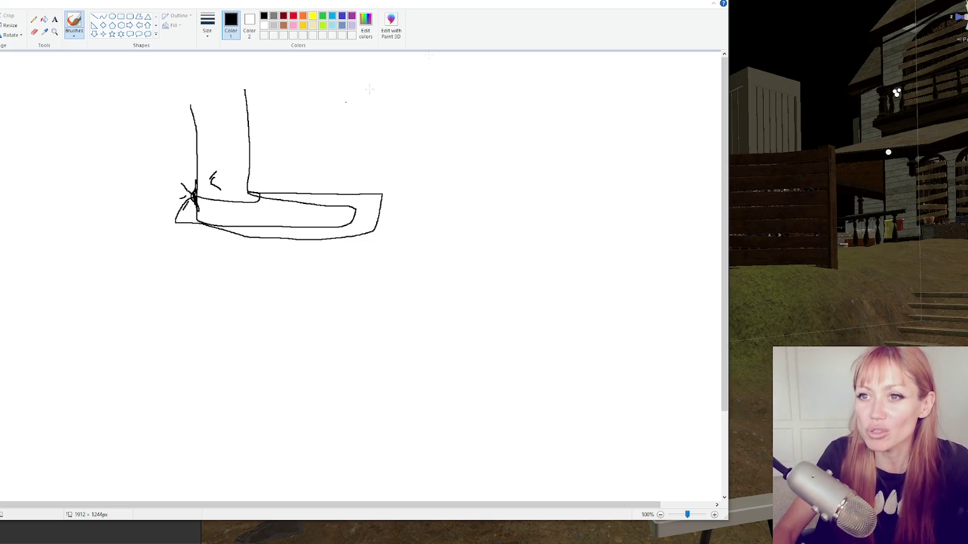
key(alt+F4)
click(346, 257)
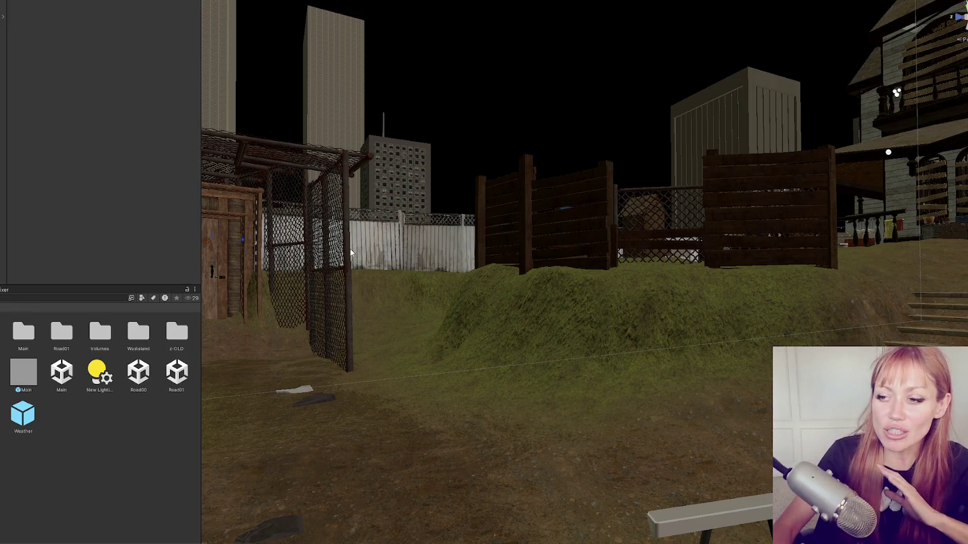
- Select the terrain and survey the yard, gate slope, fence, cage and shed
click(524, 331)
mouse_move(523, 331)
mouse_down()
mouse_move(443, 372)
mouse_move(534, 365)
mouse_move(625, 258)
mouse_move(725, 323)
mouse_move(527, 258)
mouse_move(743, 146)
mouse_move(649, 183)
mouse_move(699, 191)
mouse_move(578, 210)
mouse_move(640, 212)
mouse_move(514, 216)
mouse_move(689, 250)
mouse_move(475, 227)
mouse_move(584, 256)
mouse_move(495, 363)
mouse_up()
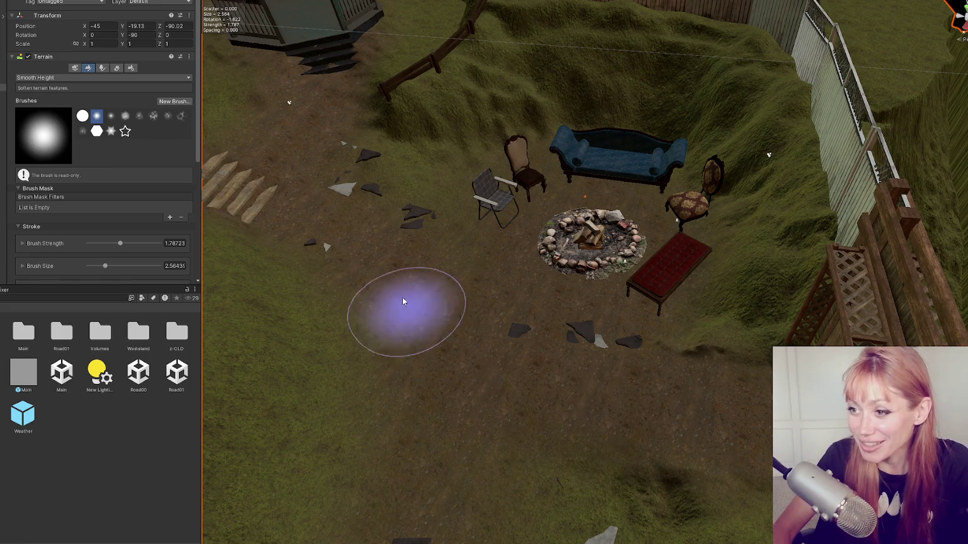
mouse_move(668, 406)
mouse_down()
mouse_move(507, 335)
mouse_move(512, 270)
mouse_up()
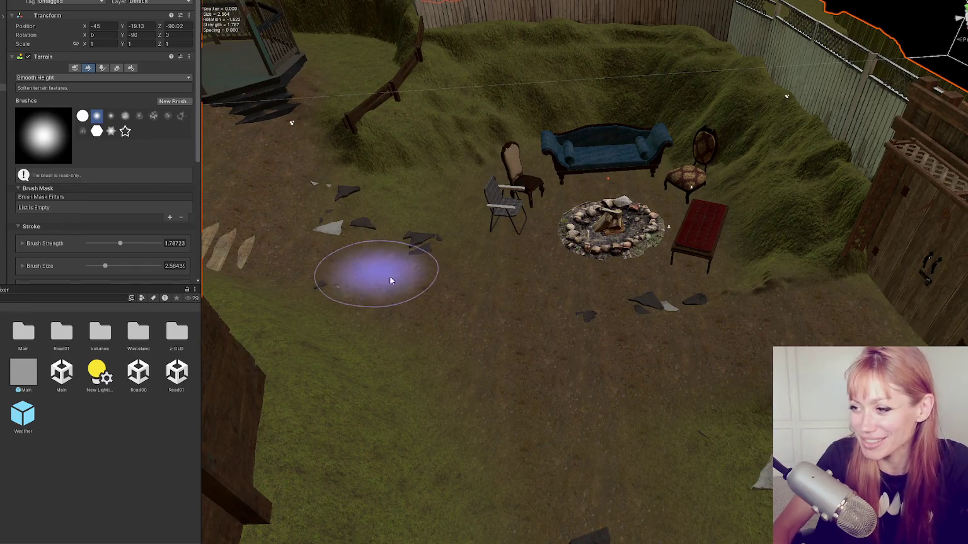
mouse_move(616, 402)
mouse_down()
mouse_move(565, 271)
mouse_move(447, 324)
mouse_move(622, 395)
mouse_move(504, 349)
mouse_move(542, 356)
mouse_up()
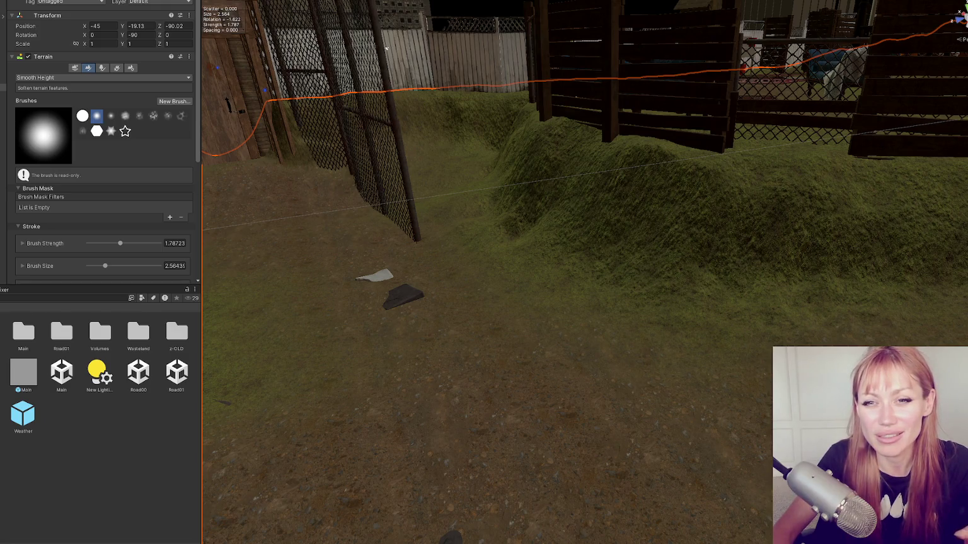
mouse_move(626, 320)
mouse_down()
mouse_move(680, 319)
mouse_move(567, 262)
mouse_move(595, 240)
mouse_move(644, 308)
mouse_move(623, 310)
mouse_move(581, 253)
mouse_move(701, 349)
mouse_move(570, 330)
mouse_move(724, 353)
mouse_move(705, 355)
mouse_move(712, 389)
mouse_move(670, 384)
mouse_move(690, 399)
mouse_move(693, 391)
mouse_up()
mouse_move(567, 350)
mouse_down()
mouse_move(562, 436)
mouse_move(467, 347)
mouse_move(451, 264)
mouse_move(418, 235)
mouse_move(433, 216)
mouse_move(435, 266)
mouse_move(501, 364)
mouse_move(529, 307)
mouse_move(526, 342)
mouse_up()
mouse_move(553, 415)
mouse_down()
mouse_move(550, 282)
mouse_move(522, 273)
mouse_up()
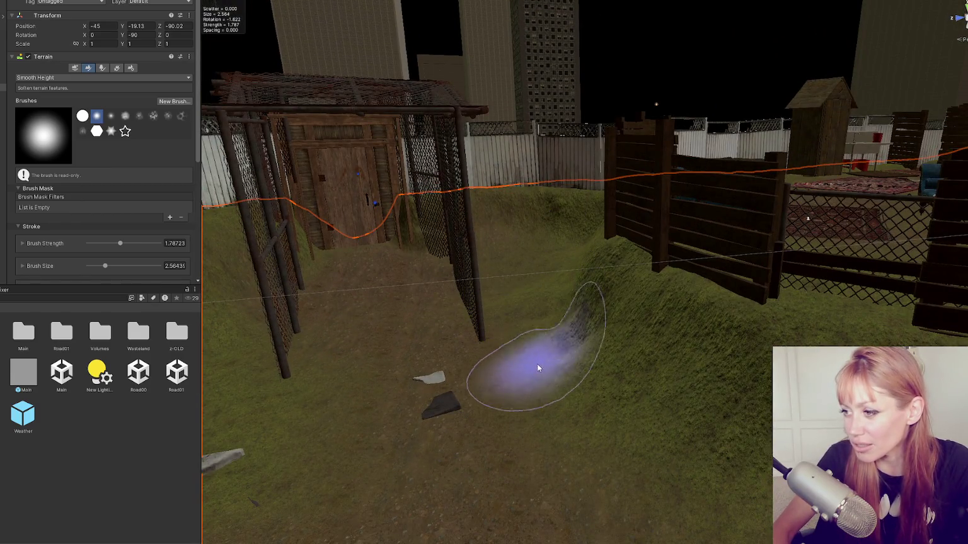
mouse_move(612, 453)
mouse_down()
mouse_move(670, 372)
mouse_move(606, 335)
mouse_move(761, 324)
mouse_move(659, 350)
mouse_move(690, 354)
mouse_up()
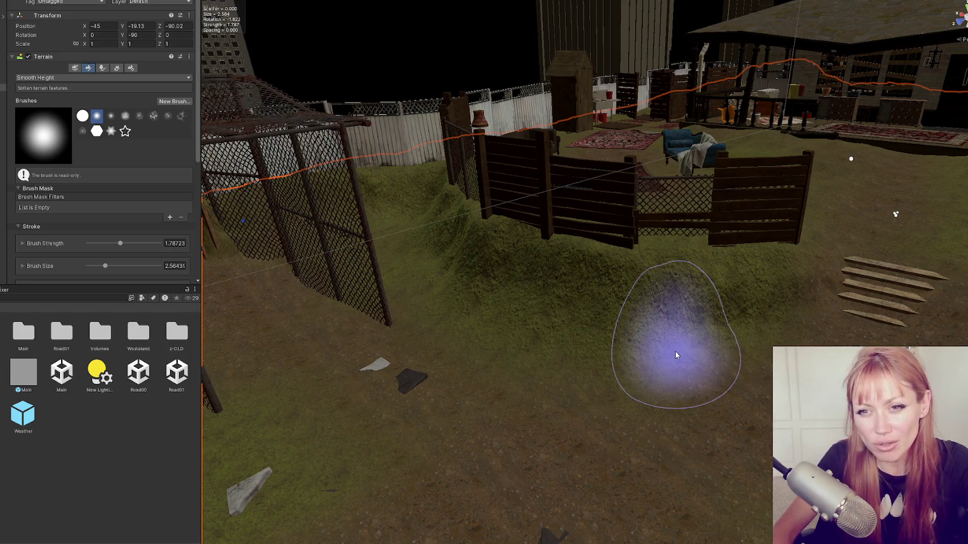
scroll(664, 399, up, 2)
scroll(664, 395, up, 2)
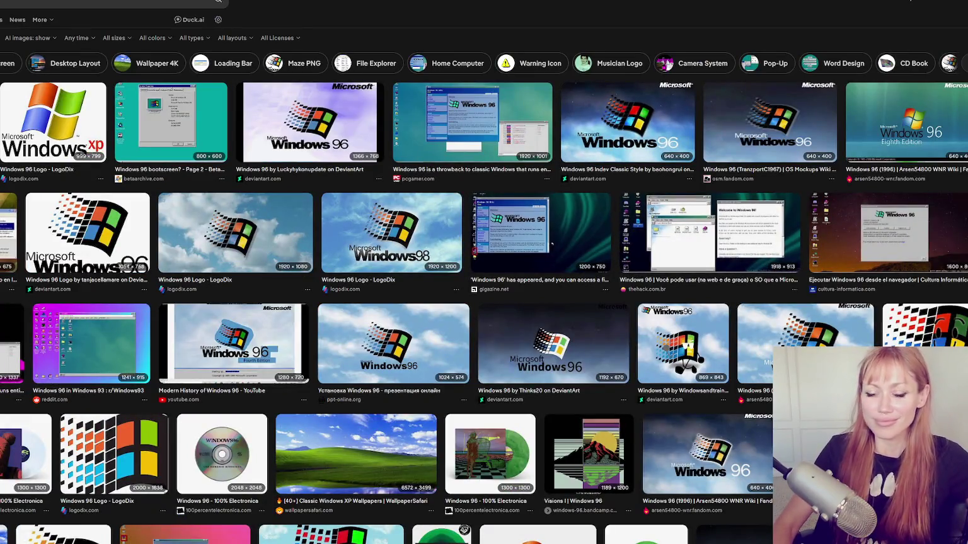
- Preview the Windows 96 screenshot larger and scroll further down the Bing image results
click(17, 343)
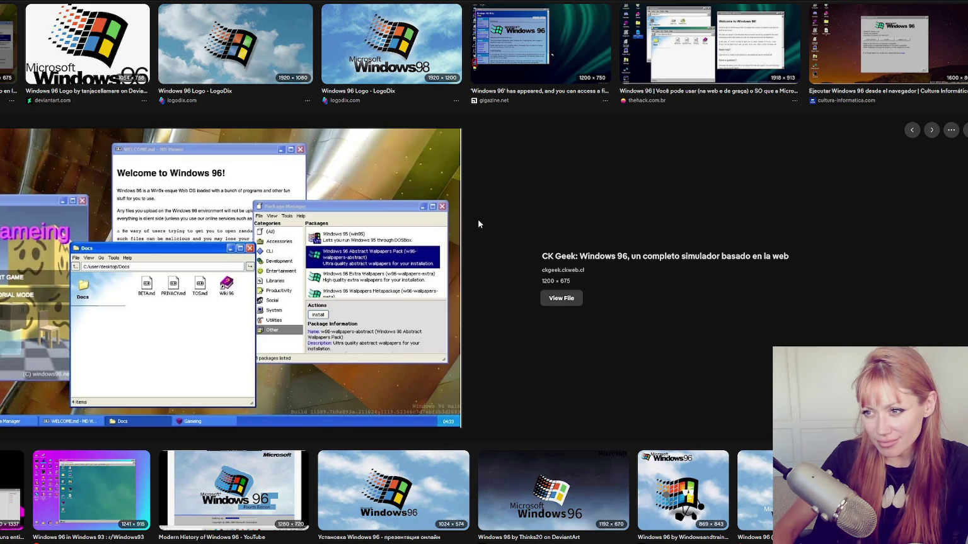
scroll(494, 293, down, 5)
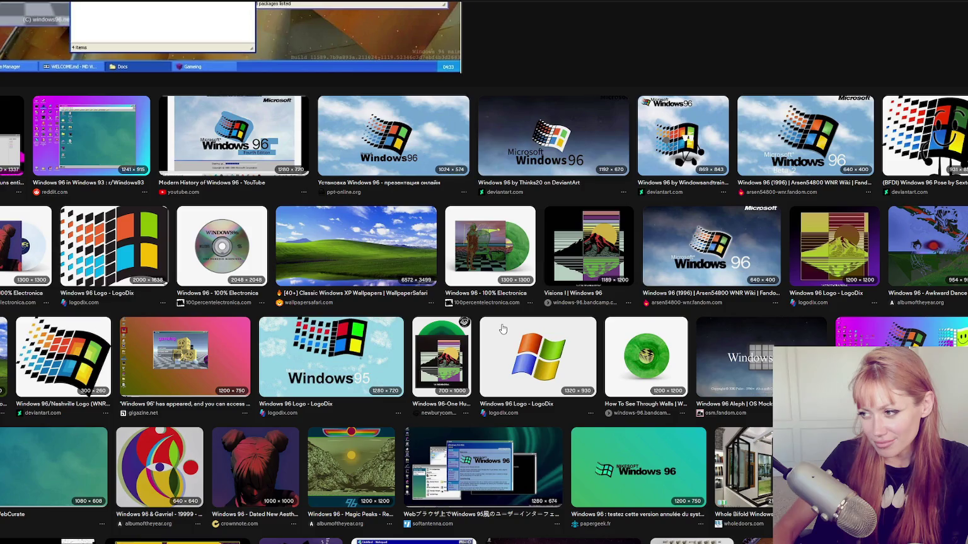
scroll(501, 329, down, 3)
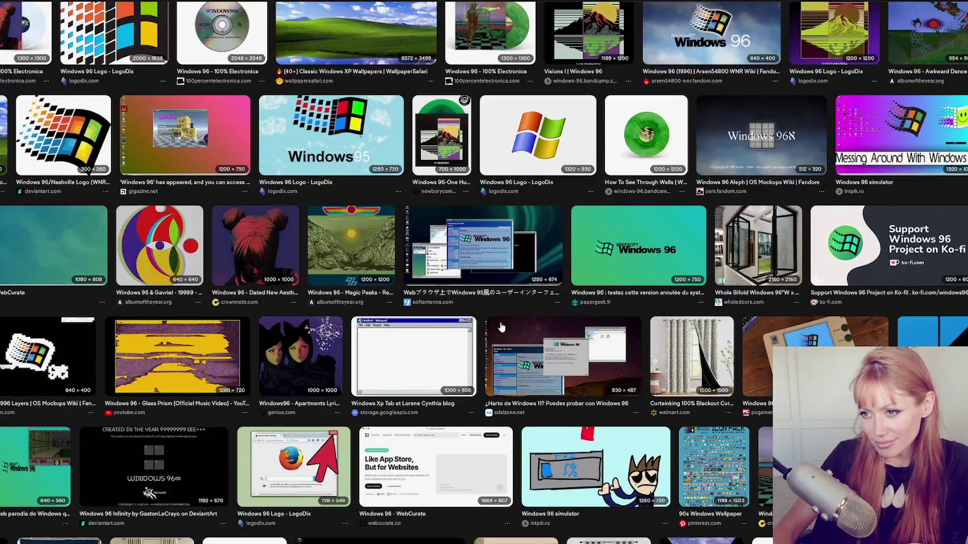
scroll(502, 328, down, 2)
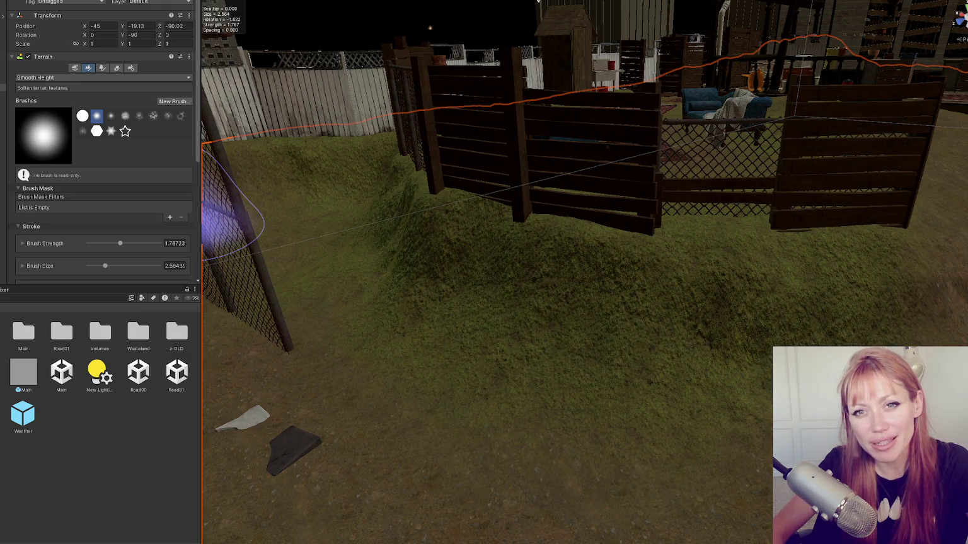
- Select the small tile pieces on the gate path and rotate them
mouse_move(240, 214)
mouse_down()
mouse_move(629, 277)
mouse_move(553, 272)
mouse_up()
click(455, 297)
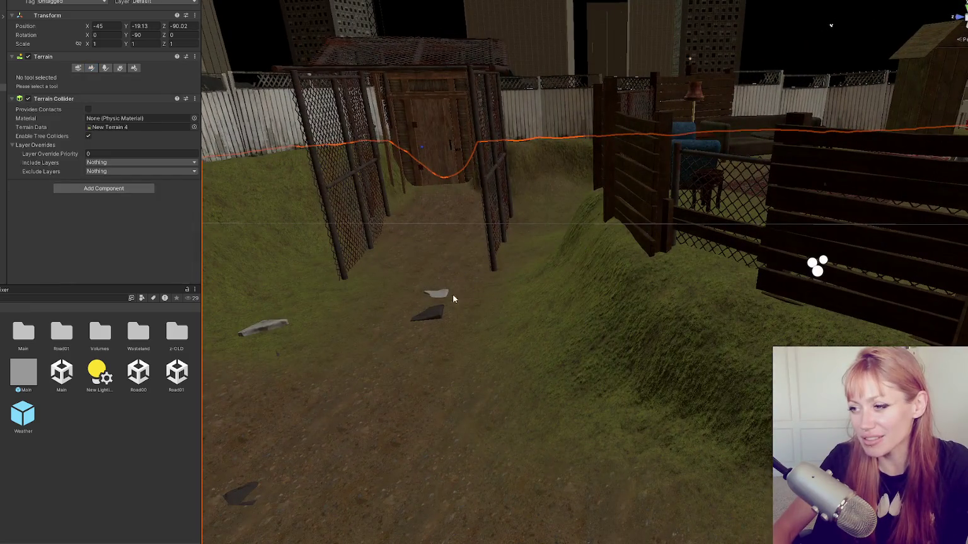
key(f)
drag(579, 180, 531, 179)
click(377, 290)
click(400, 312)
scroll(402, 311, up, 2)
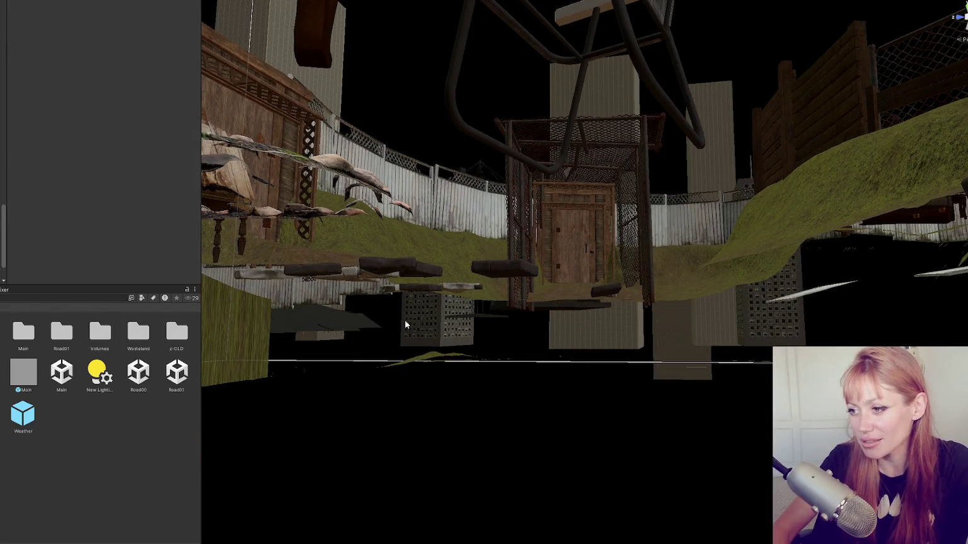
click(405, 319)
key(f)
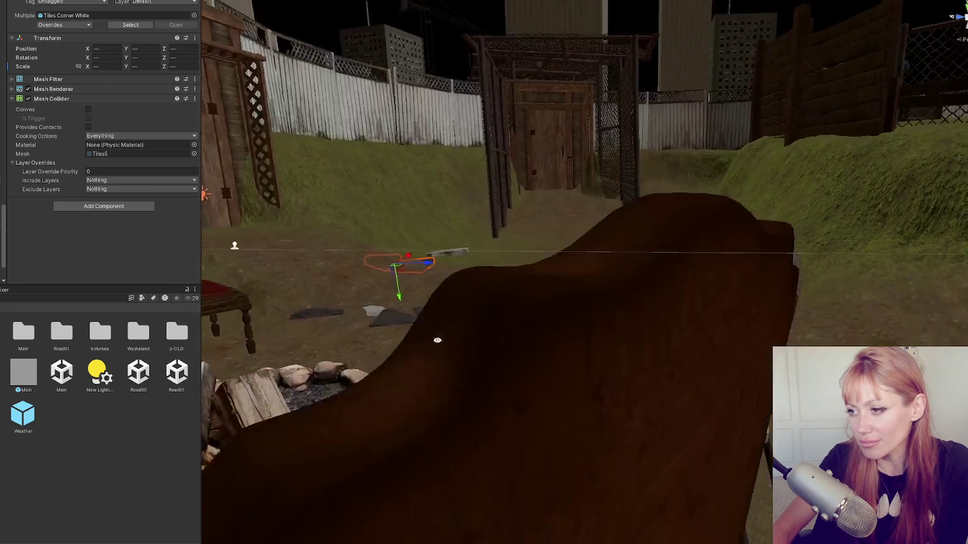
scroll(409, 282, down, 3)
key(e)
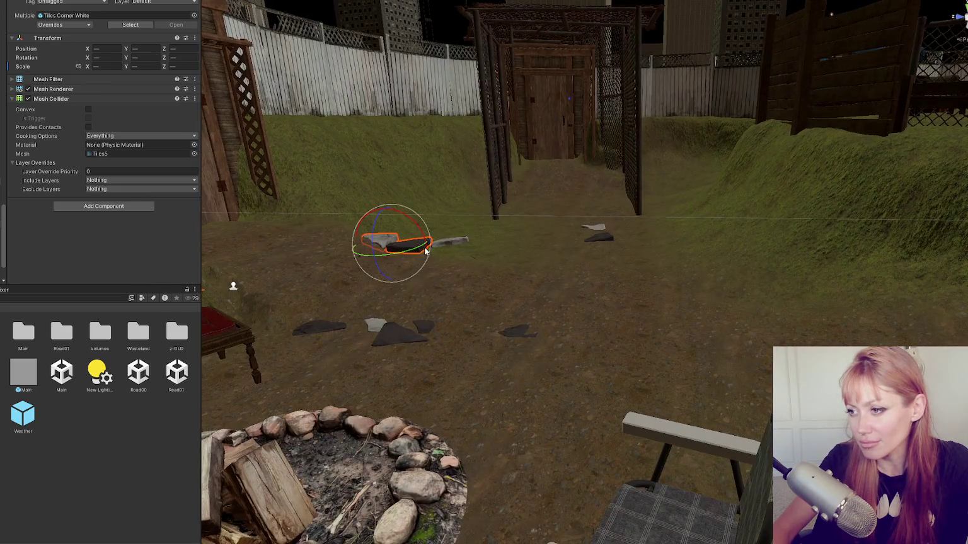
mouse_move(426, 240)
mouse_down()
mouse_move(407, 240)
mouse_move(512, 287)
mouse_move(524, 318)
mouse_move(432, 239)
mouse_move(430, 252)
mouse_move(432, 214)
mouse_move(418, 215)
mouse_up()
key(w)
- Vertex-snap the Tiles Corner White piece onto the ground and rotate it flat
click(455, 241)
key(e)
key(w)
key(v)
key(e)
scroll(417, 210, down, 5)
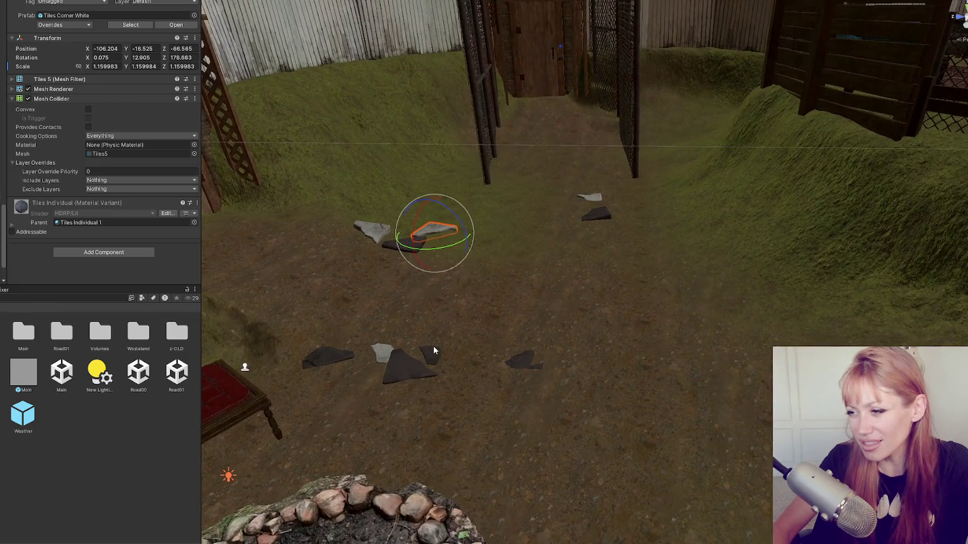
- Turn the first tile on the dirt about half a turn and nudge it into place
click(433, 346)
key(f)
mouse_move(537, 191)
mouse_down()
mouse_move(473, 94)
mouse_move(459, 157)
mouse_move(439, 196)
mouse_move(441, 222)
mouse_move(427, 205)
mouse_move(425, 259)
mouse_up()
key(w)
key(e)
key(w)
key(e)
key(w)
click(456, 212)
- Tilt the grey and dark tiles by the campfire and shift the small Tile Full White piece left
click(407, 216)
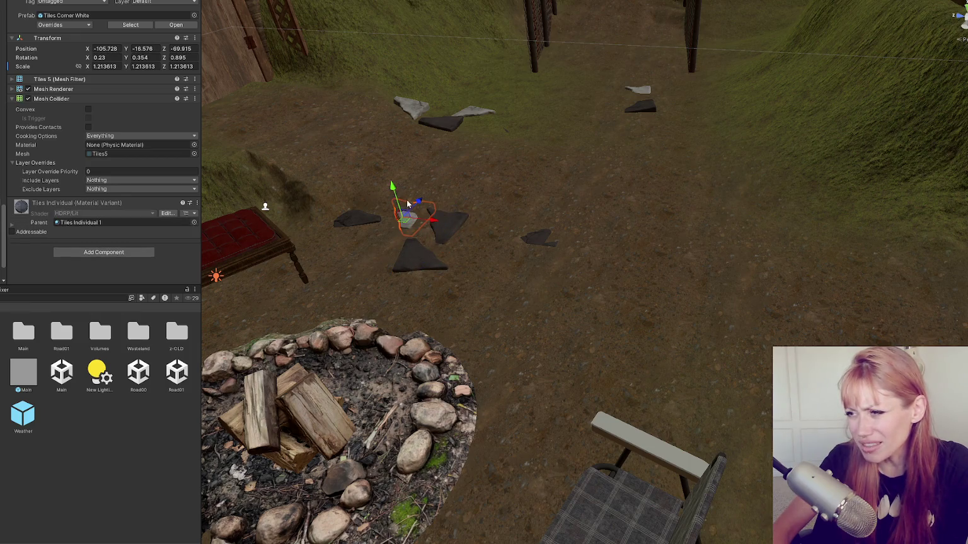
key(e)
drag(401, 213, 400, 216)
key(w)
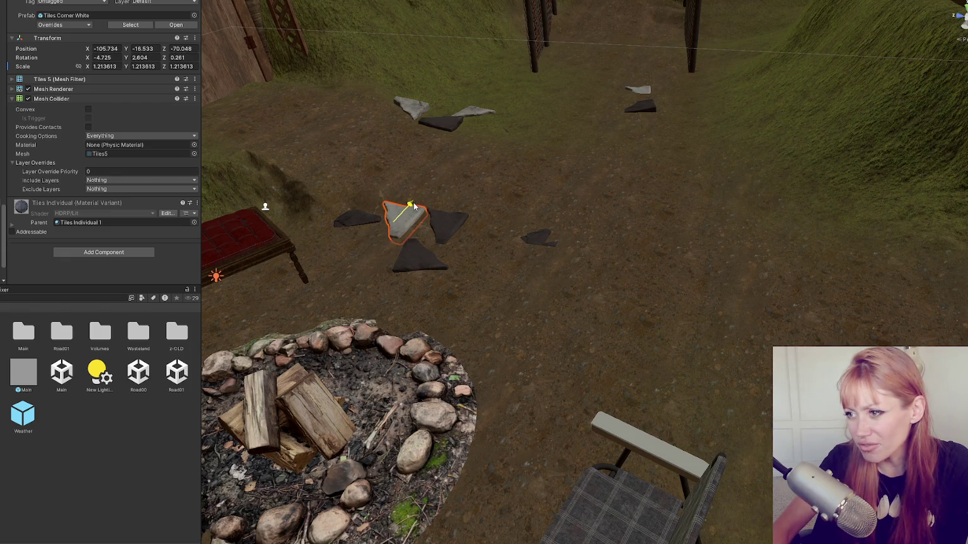
click(364, 220)
drag(365, 220, 365, 228)
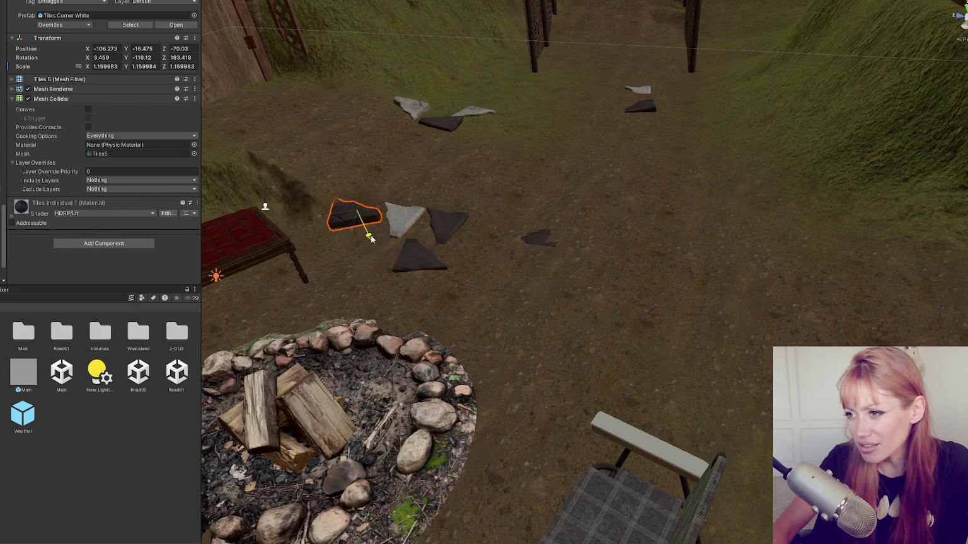
key(e)
drag(366, 226, 368, 233)
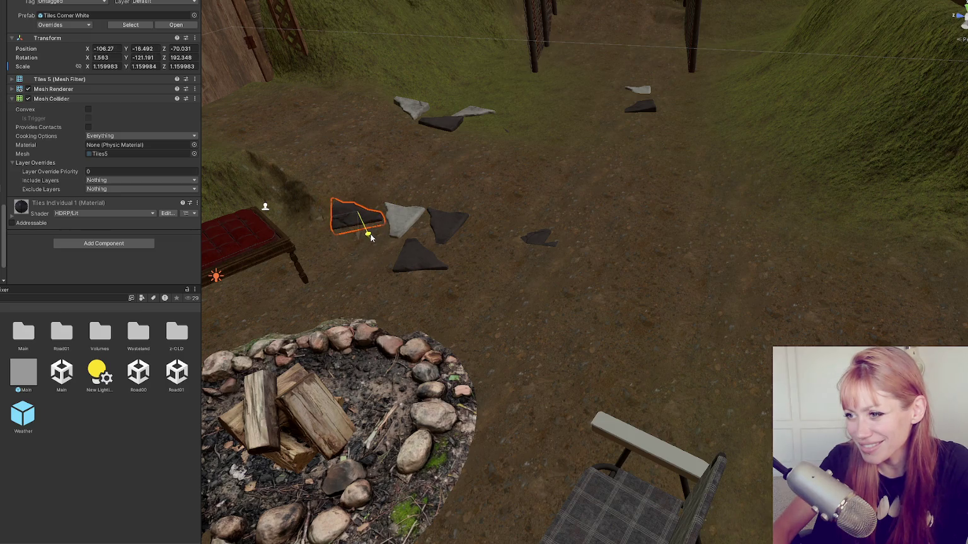
click(536, 240)
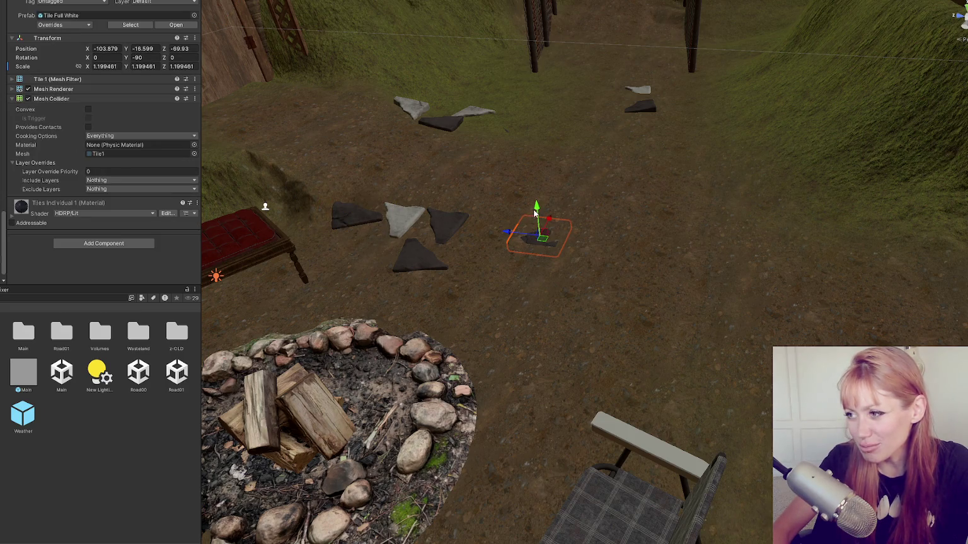
mouse_move(534, 215)
mouse_down()
mouse_move(518, 218)
mouse_move(558, 128)
mouse_move(501, 195)
mouse_up()
click(472, 205)
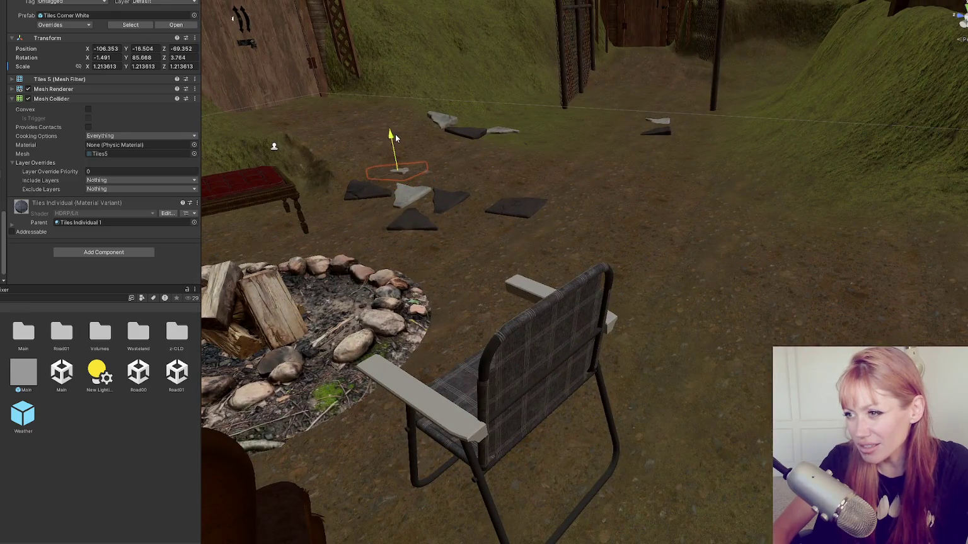
- Tilt the corner tile on the dirt and raise it slightly
key(e)
mouse_move(395, 138)
mouse_down()
mouse_move(407, 165)
mouse_move(392, 164)
mouse_move(394, 134)
mouse_move(386, 181)
mouse_move(382, 149)
mouse_move(411, 179)
mouse_move(369, 183)
mouse_up()
key(w)
key(e)
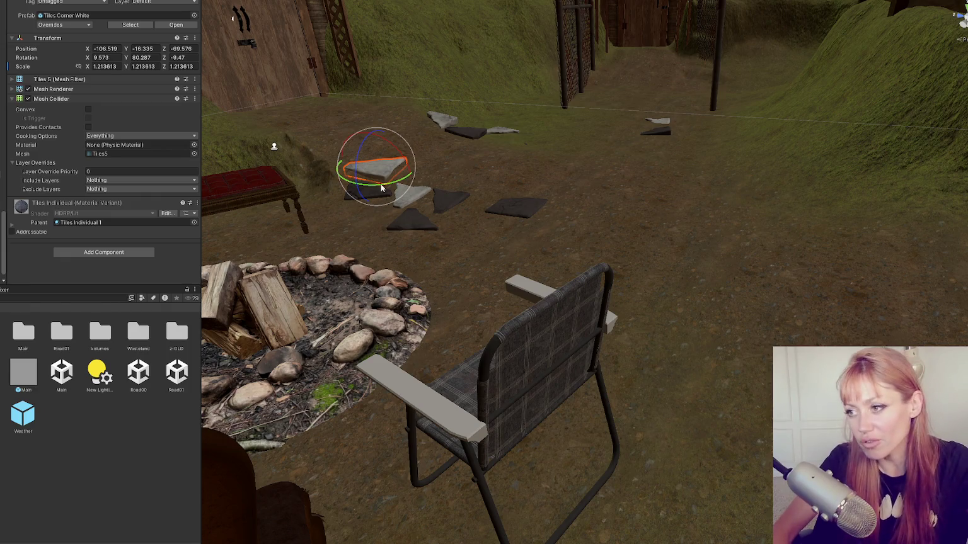
- Fine-tune the tile to rotation -6.013, 6.945, 163.662 so it lies flat
mouse_move(353, 202)
mouse_down()
mouse_move(332, 173)
mouse_move(355, 194)
mouse_move(352, 187)
mouse_move(334, 331)
mouse_up()
key(e)
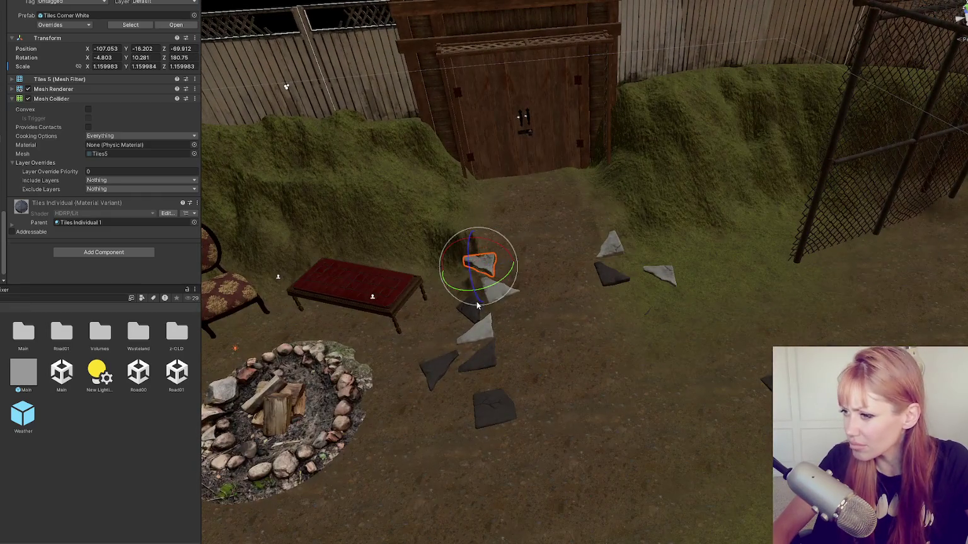
mouse_move(472, 275)
mouse_down()
mouse_move(480, 271)
mouse_move(471, 253)
mouse_move(468, 281)
mouse_up()
key(w)
key(f)
scroll(467, 282, down, 5)
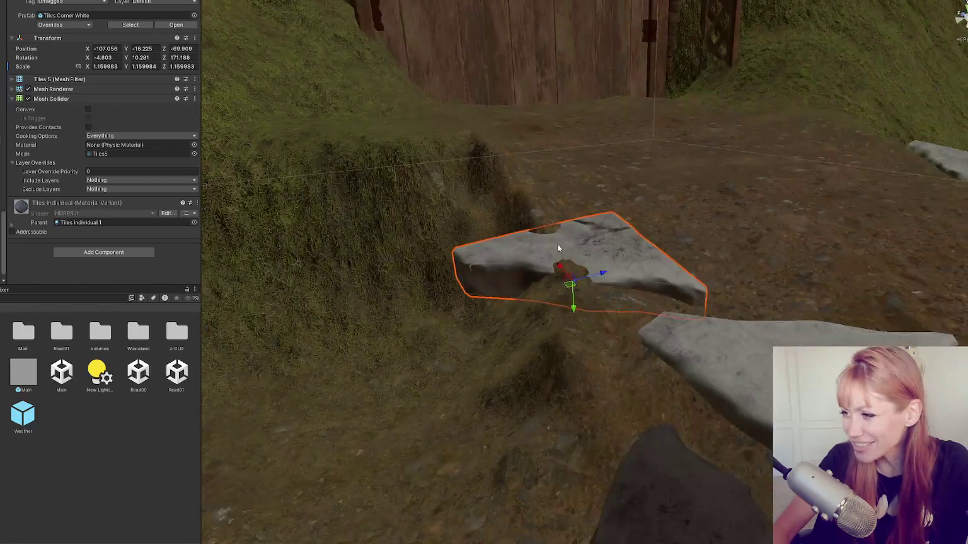
mouse_move(579, 301)
mouse_down()
mouse_move(614, 278)
mouse_move(318, 265)
mouse_move(554, 233)
mouse_move(512, 277)
mouse_move(392, 329)
mouse_move(346, 332)
mouse_move(377, 333)
mouse_move(377, 355)
mouse_move(409, 336)
mouse_move(453, 111)
mouse_move(521, 240)
mouse_move(559, 248)
mouse_move(276, 244)
mouse_move(485, 172)
mouse_up()
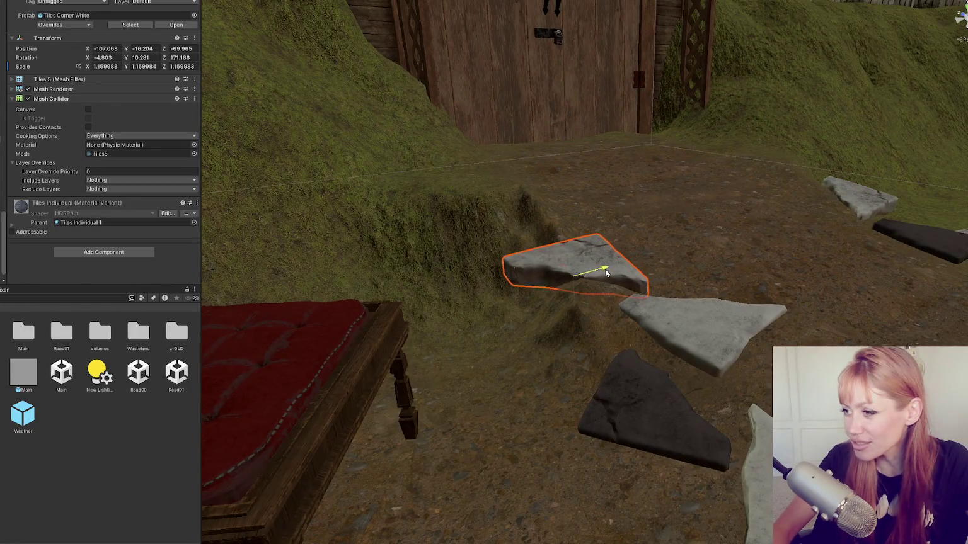
key(e)
key(w)
click(559, 249)
- Put the Terrain in Paint Terrain mode and expand its sculpting tool dropdown
click(92, 67)
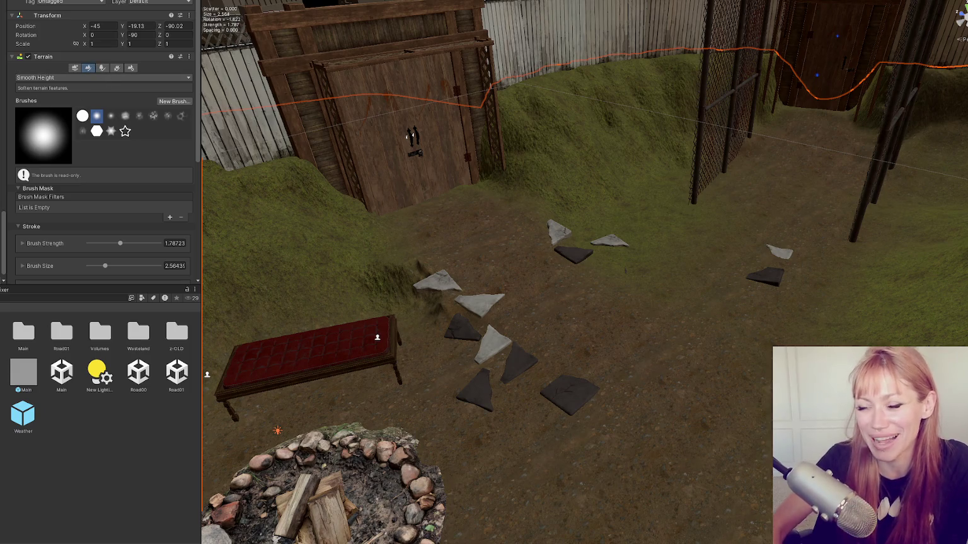
drag(324, 171, 463, 195)
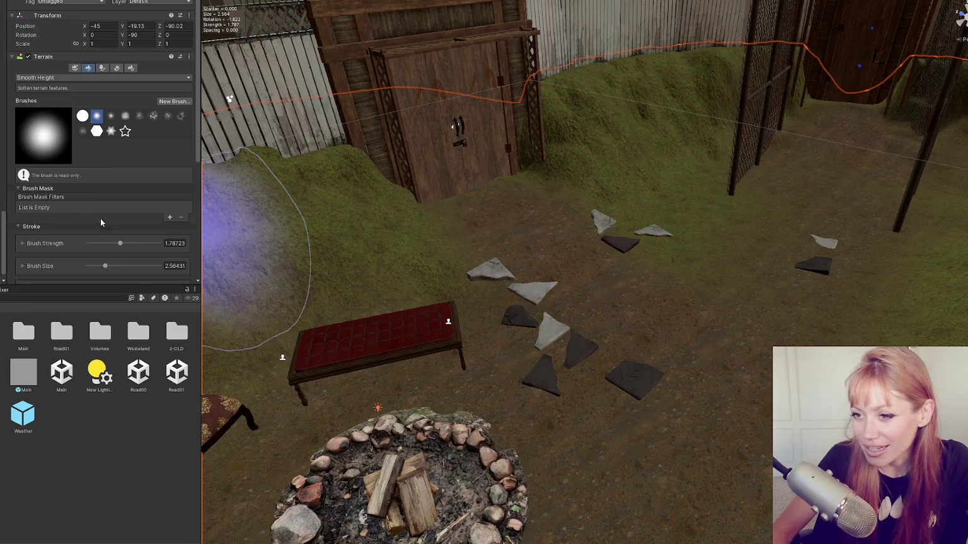
click(78, 79)
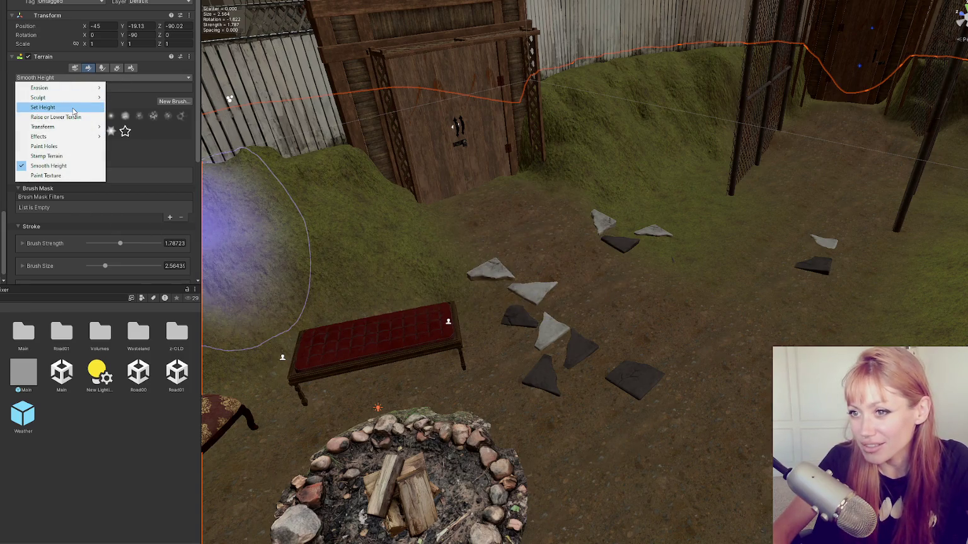
- Raise the dirt around the stepping stones with the Raise or Lower Terrain brush
click(71, 117)
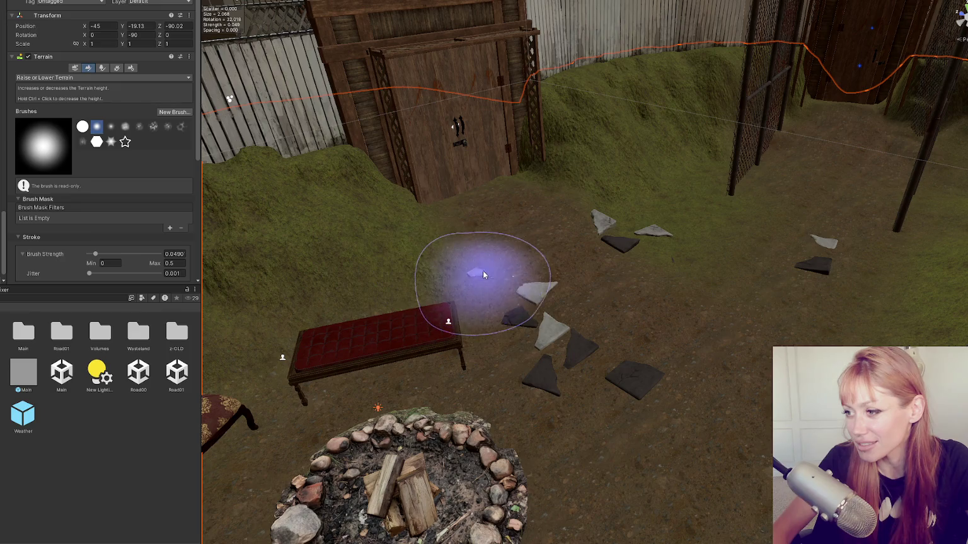
scroll(426, 282, up, 3)
mouse_move(426, 282)
mouse_down()
mouse_move(373, 278)
mouse_move(361, 302)
mouse_move(341, 312)
mouse_move(392, 316)
mouse_up()
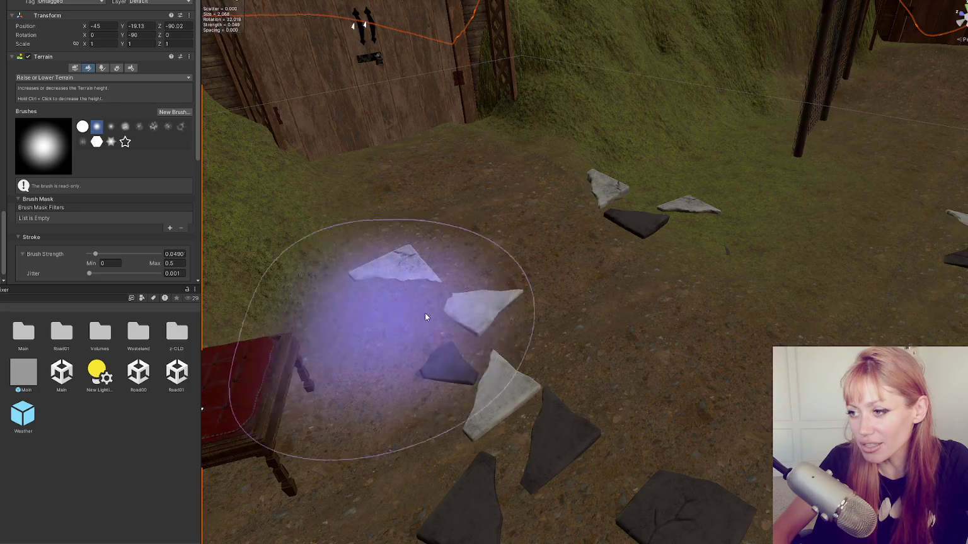
- Shrink the brush size to about 1.04
scroll(627, 327, down, 3)
scroll(562, 314, down, 2)
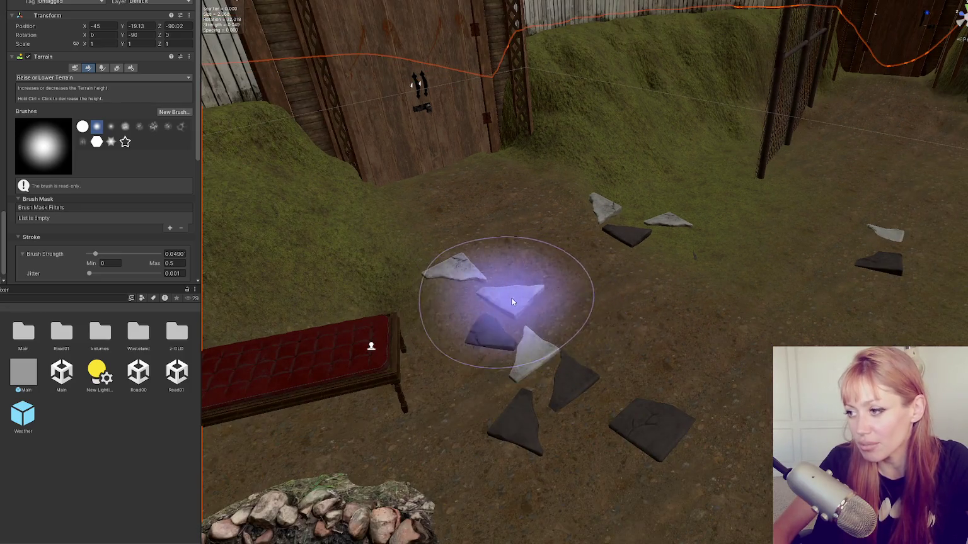
scroll(91, 178, down, 3)
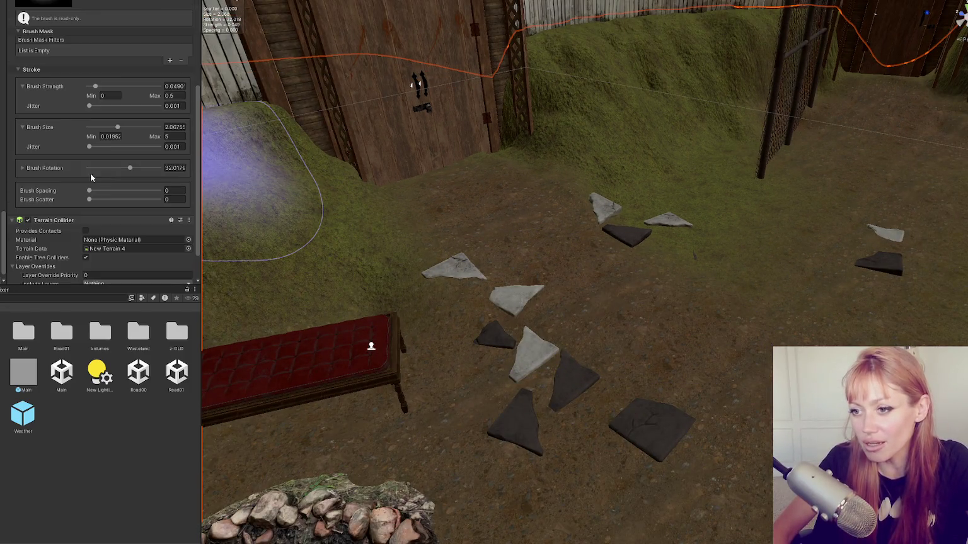
click(103, 127)
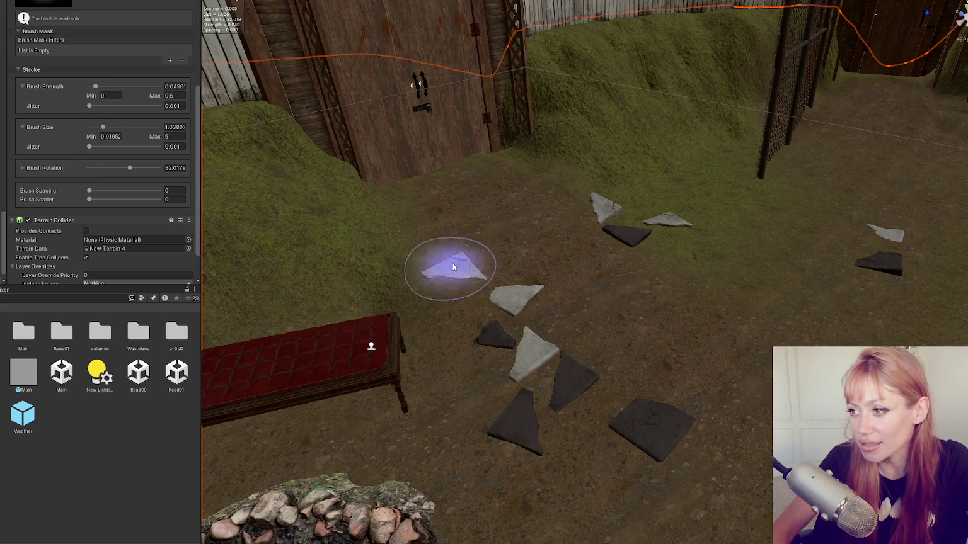
scroll(564, 291, down, 4)
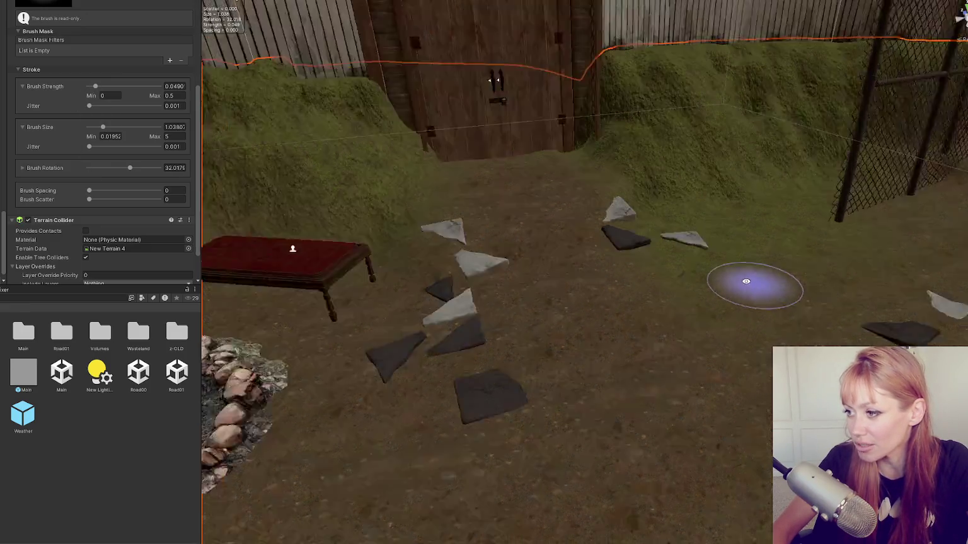
scroll(686, 262, up, 6)
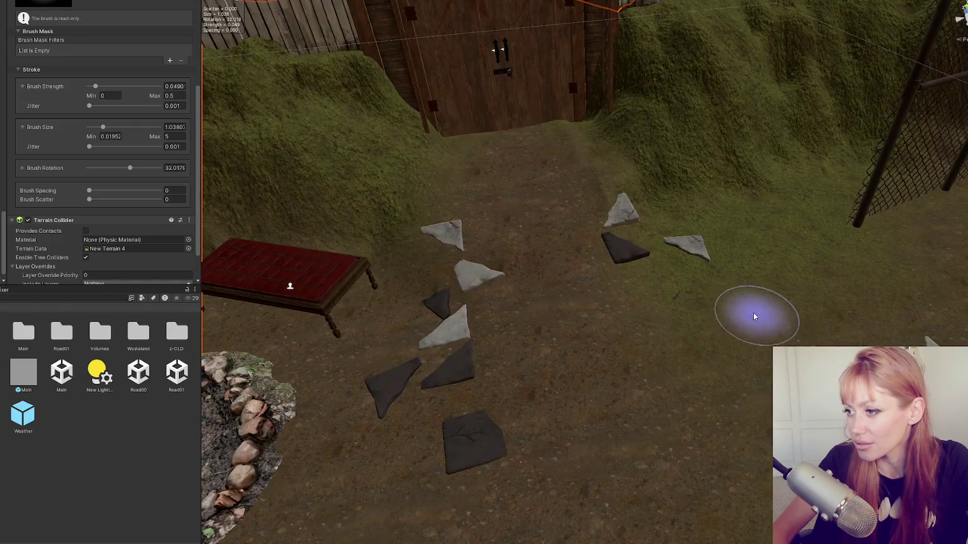
scroll(620, 267, down, 5)
click(435, 249)
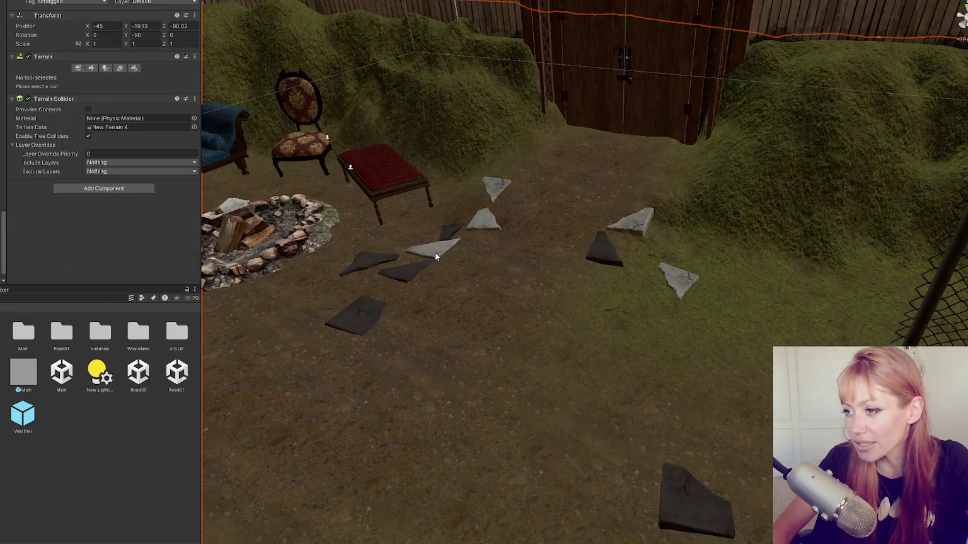
- Rotate the dark tile near the bench and pick out the neighbouring tiles
click(406, 287)
mouse_move(405, 291)
mouse_down()
mouse_move(380, 285)
mouse_move(419, 278)
mouse_move(408, 270)
mouse_up()
key(w)
click(433, 260)
click(373, 264)
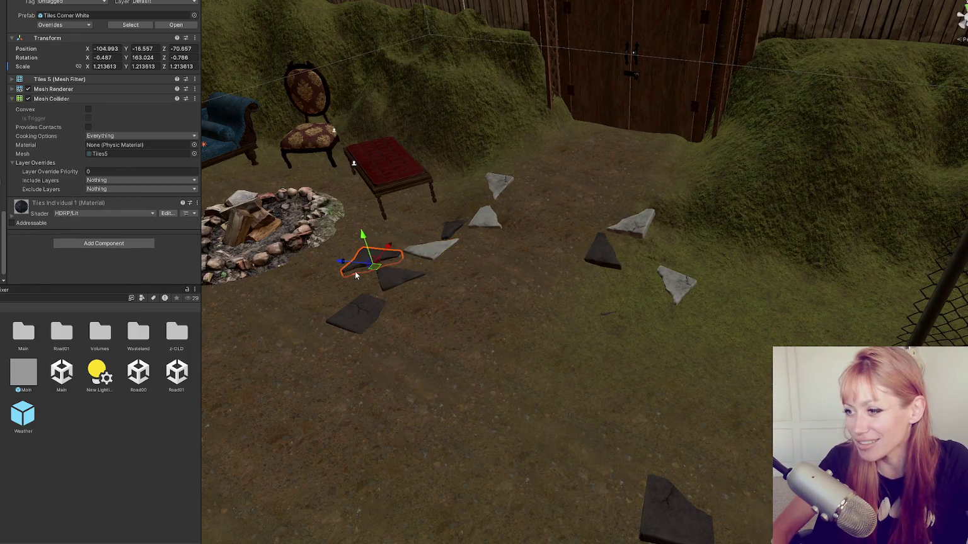
- Slide a tile along the alley behind the chain-link fence up and to the right
mouse_move(504, 279)
mouse_down()
mouse_move(562, 264)
mouse_move(347, 214)
mouse_move(853, 315)
mouse_move(812, 189)
mouse_move(780, 158)
mouse_move(787, 148)
mouse_move(874, 258)
mouse_move(533, 207)
mouse_move(612, 246)
mouse_move(695, 261)
mouse_up()
click(695, 262)
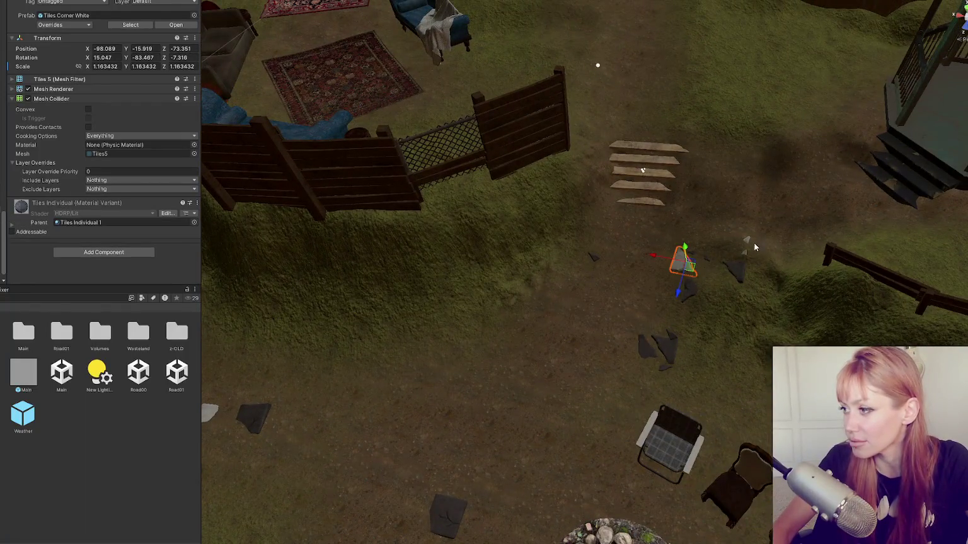
scroll(755, 243, up, 5)
mouse_move(671, 330)
mouse_down()
mouse_move(742, 142)
mouse_move(682, 298)
mouse_move(768, 416)
mouse_up()
scroll(656, 281, down, 2)
scroll(651, 249, down, 2)
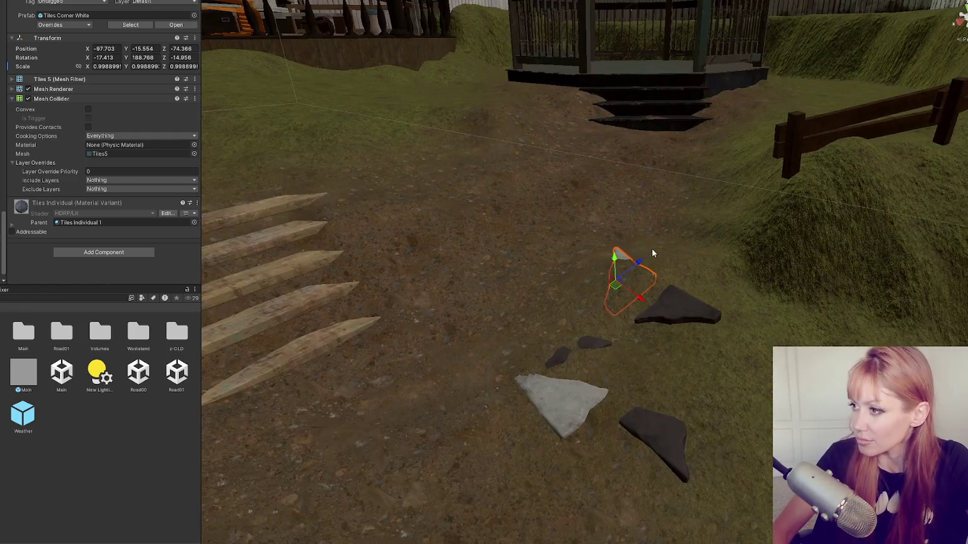
mouse_move(641, 262)
mouse_down()
mouse_move(737, 224)
mouse_move(711, 187)
mouse_move(695, 233)
mouse_up()
key(e)
key(w)
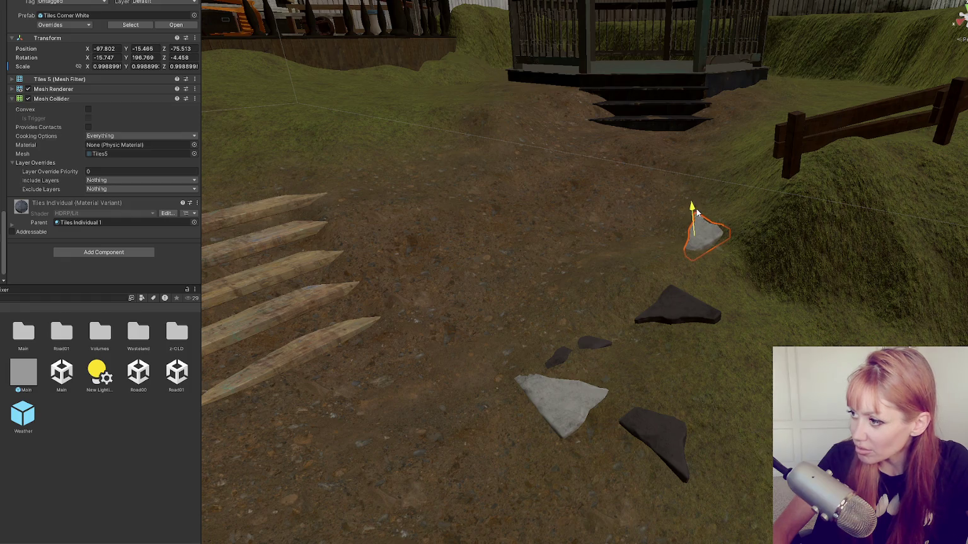
- Slide the large grey tile along the ground and move the small dark tile toward the foreground
click(564, 401)
key(f)
mouse_move(560, 287)
mouse_down()
mouse_move(641, 261)
mouse_move(758, 312)
mouse_move(749, 311)
mouse_move(754, 323)
mouse_up()
key(e)
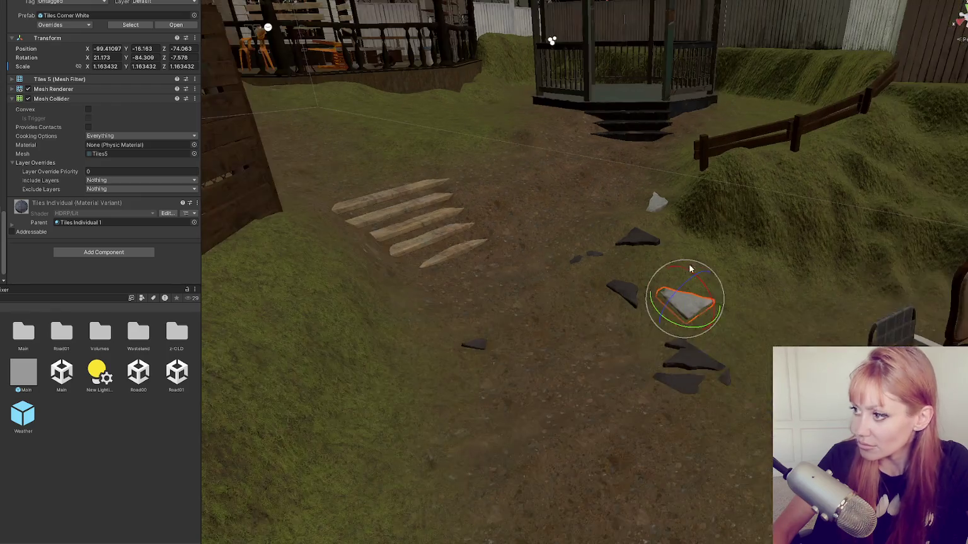
click(599, 269)
click(576, 257)
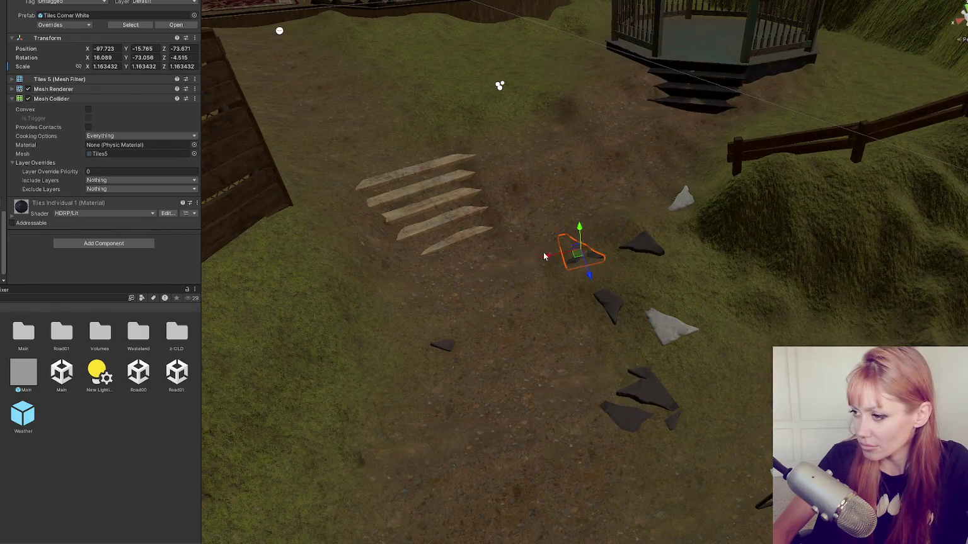
mouse_move(546, 258)
mouse_down()
mouse_move(346, 301)
mouse_move(570, 265)
mouse_move(497, 271)
mouse_move(529, 433)
mouse_move(504, 417)
mouse_move(455, 410)
mouse_move(455, 388)
mouse_move(467, 399)
mouse_up()
key(e)
key(w)
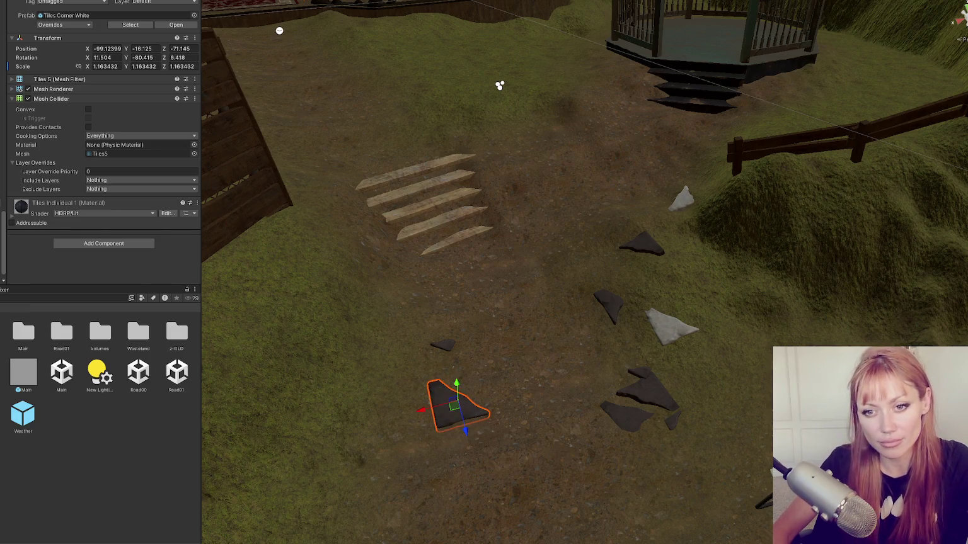
click(84, 464)
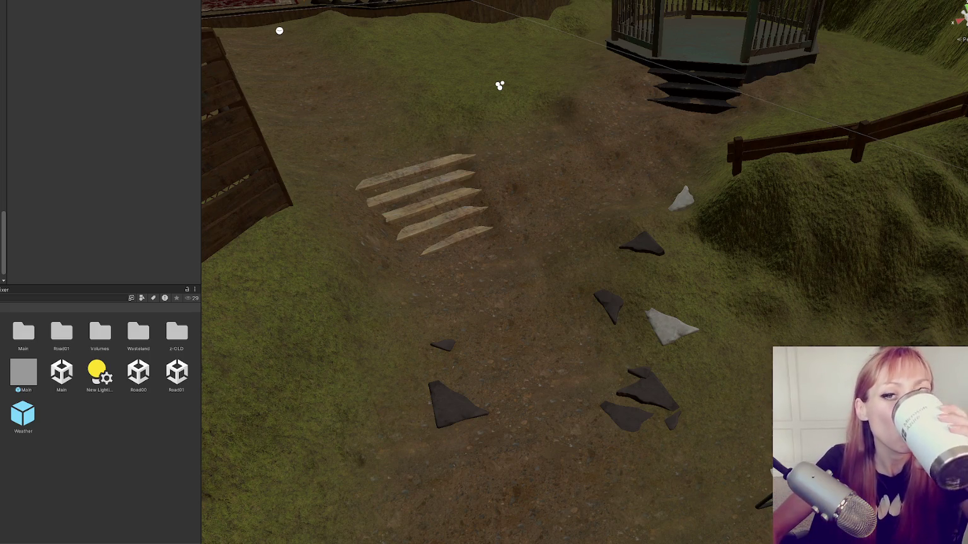
- Turn the WoodenStairs about the vertical axis to rotation 0, -91.634, 0.701
click(457, 202)
key(f)
drag(531, 210, 490, 220)
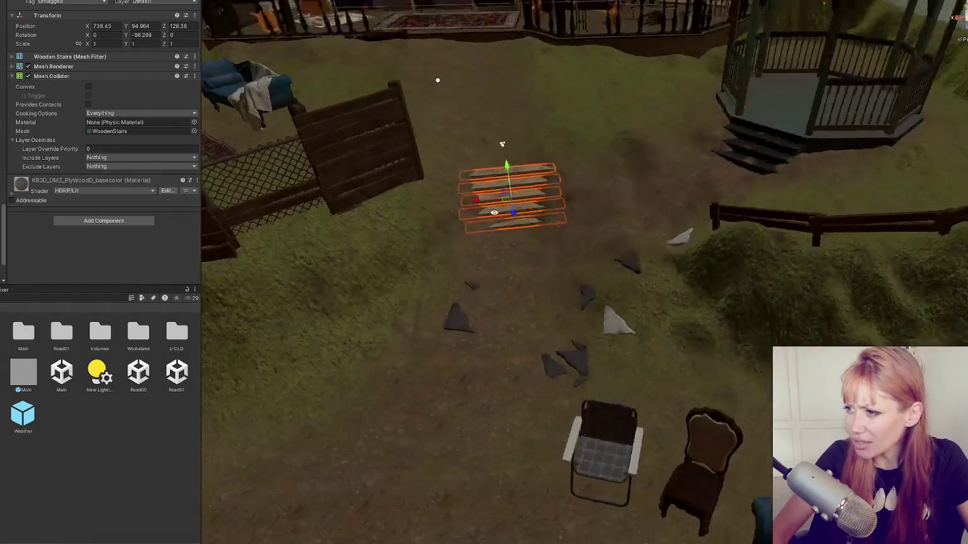
scroll(491, 220, down, 3)
scroll(623, 302, up, 10)
key(e)
mouse_move(622, 303)
mouse_down()
mouse_move(614, 299)
mouse_move(667, 346)
mouse_move(625, 240)
mouse_move(611, 244)
mouse_move(674, 294)
mouse_move(655, 240)
mouse_move(478, 340)
mouse_move(376, 365)
mouse_move(411, 339)
mouse_move(467, 321)
mouse_move(532, 316)
mouse_up()
click(384, 359)
drag(514, 355, 494, 291)
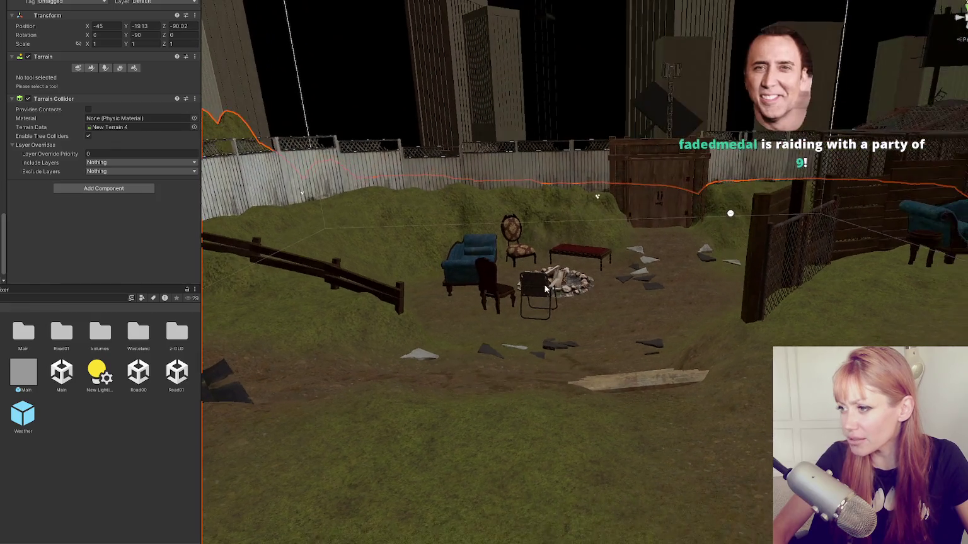
click(494, 292)
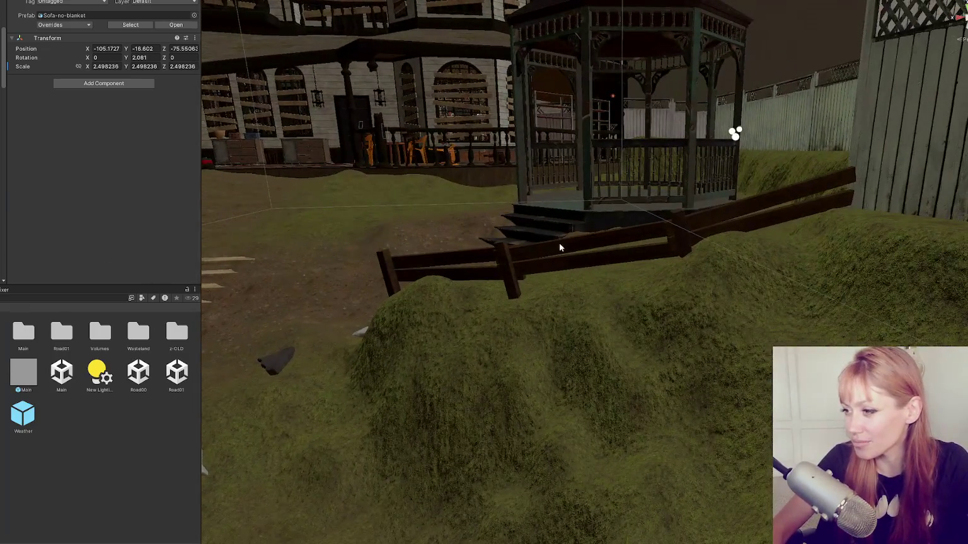
- Select the left Picket_Fence_2 section on the mound below the gazebo
click(559, 246)
mouse_move(771, 239)
mouse_down()
mouse_move(642, 339)
mouse_move(550, 339)
mouse_move(567, 276)
mouse_up()
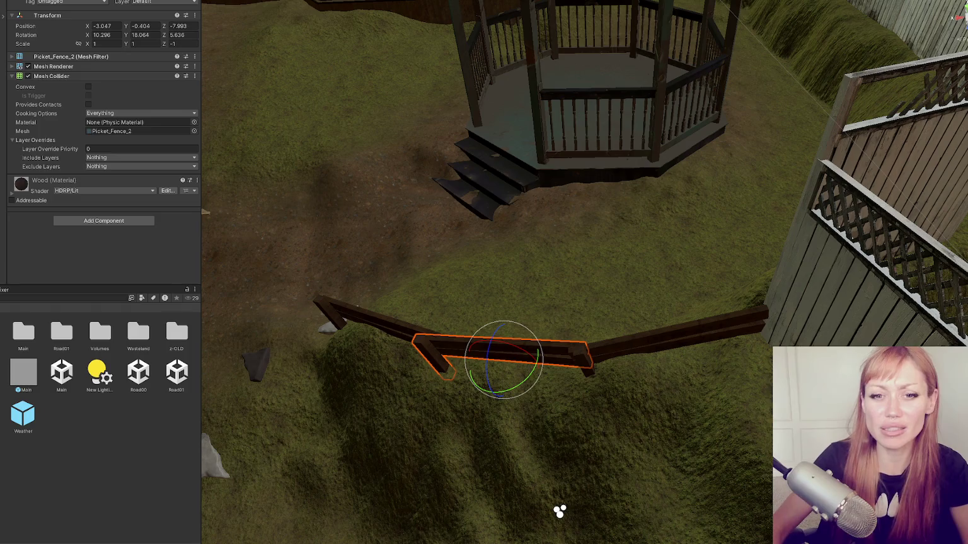
click(393, 327)
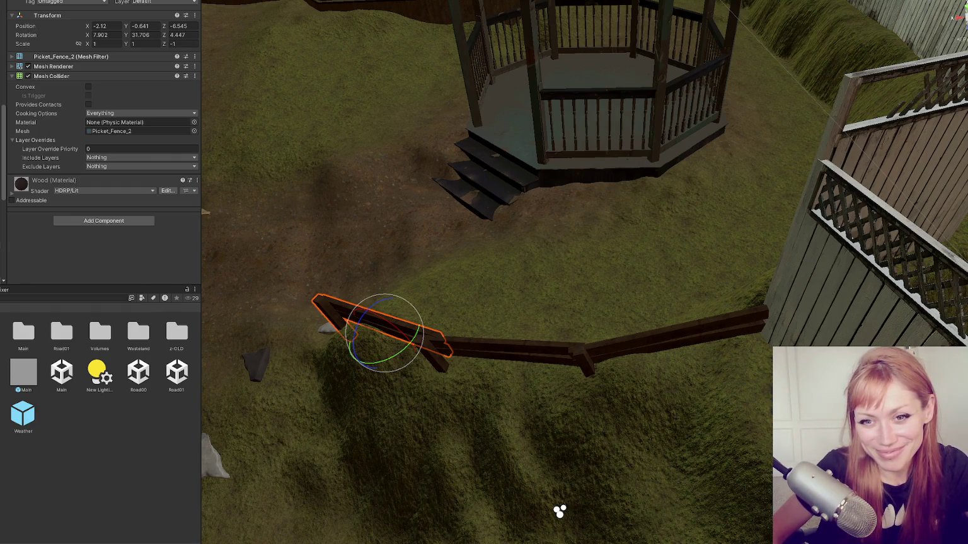
- Rotate and shift the selected fence section so it lies along the mound's slope
drag(560, 512, 916, 92)
mouse_move(578, 236)
mouse_down()
mouse_move(594, 253)
mouse_move(699, 214)
mouse_move(673, 214)
mouse_move(676, 263)
mouse_move(693, 221)
mouse_move(746, 279)
mouse_move(917, 313)
mouse_move(772, 64)
mouse_move(784, 263)
mouse_move(756, 240)
mouse_move(746, 198)
mouse_move(716, 186)
mouse_move(483, 231)
mouse_move(518, 217)
mouse_move(529, 218)
mouse_move(519, 248)
mouse_move(519, 222)
mouse_move(501, 340)
mouse_up()
key(w)
key(e)
key(w)
key(e)
key(w)
mouse_move(492, 378)
mouse_down()
mouse_move(460, 383)
mouse_move(422, 291)
mouse_move(470, 270)
mouse_move(523, 275)
mouse_move(500, 308)
mouse_move(467, 312)
mouse_up()
key(e)
key(w)
drag(493, 277, 500, 296)
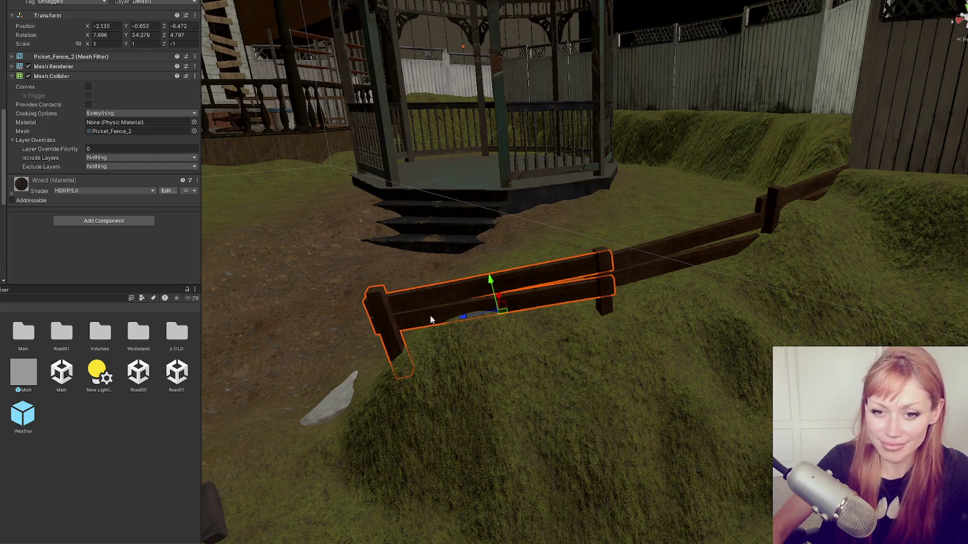
mouse_move(435, 321)
mouse_down()
mouse_move(575, 281)
mouse_move(579, 172)
mouse_move(566, 230)
mouse_move(472, 222)
mouse_move(511, 211)
mouse_up()
- Lower the lower-right fence piece slightly into the mound, then view the whole yard
click(505, 241)
click(630, 291)
mouse_move(676, 306)
mouse_down()
mouse_move(669, 329)
mouse_move(432, 293)
mouse_up()
click(445, 168)
mouse_move(445, 167)
mouse_down()
mouse_move(558, 180)
mouse_move(460, 285)
mouse_move(135, 536)
mouse_up()
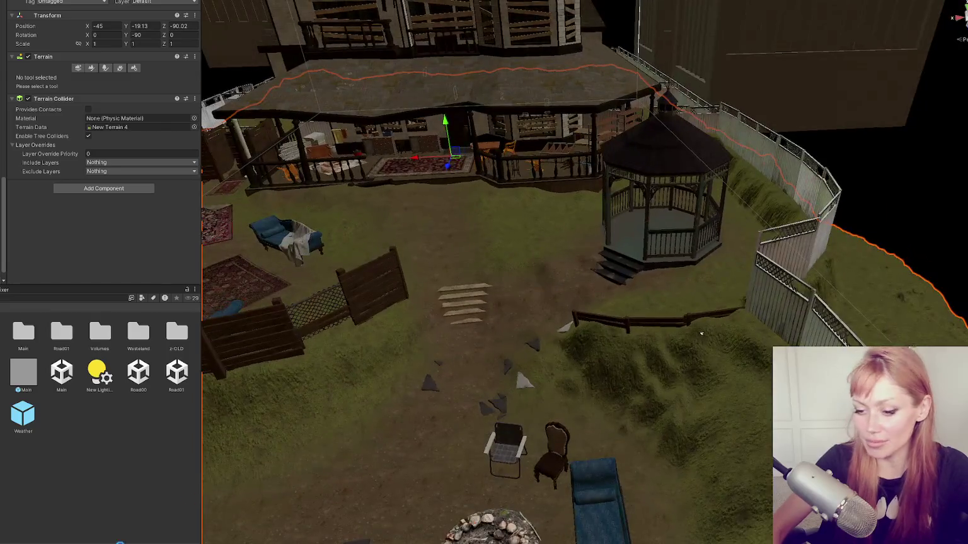
click(135, 535)
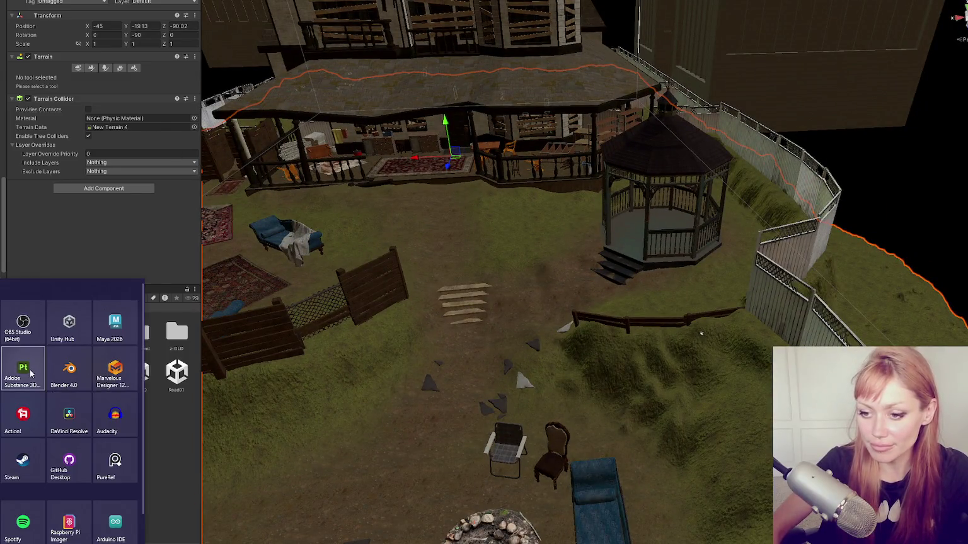
scroll(420, 319, down, 3)
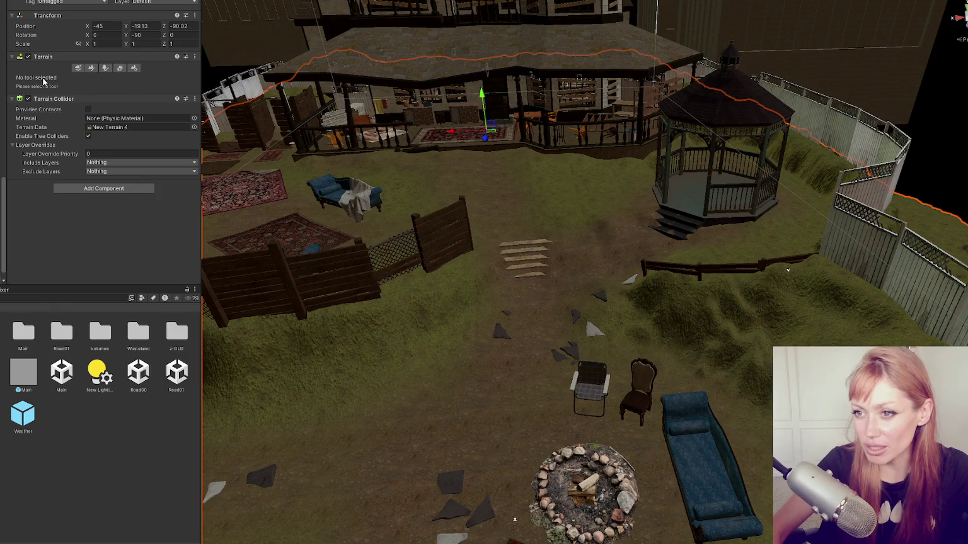
click(42, 98)
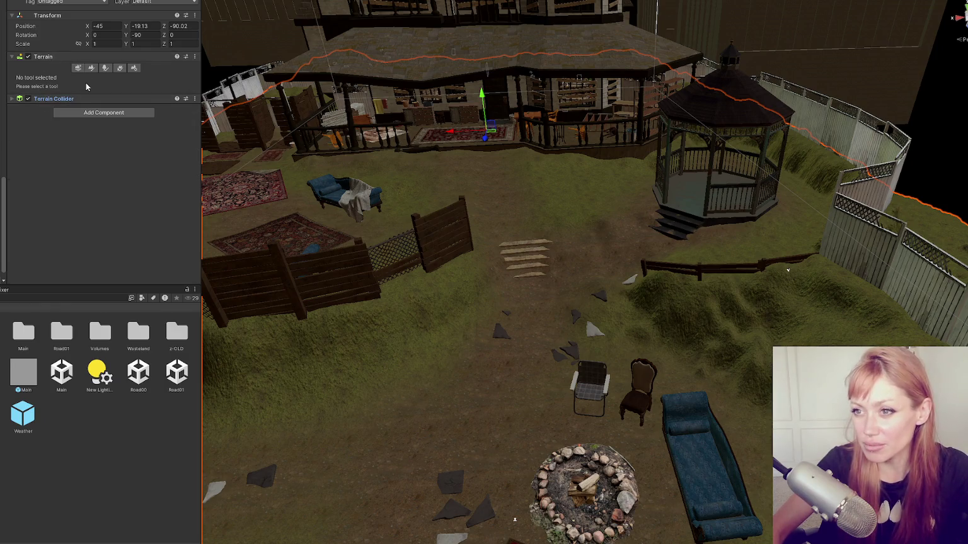
click(75, 100)
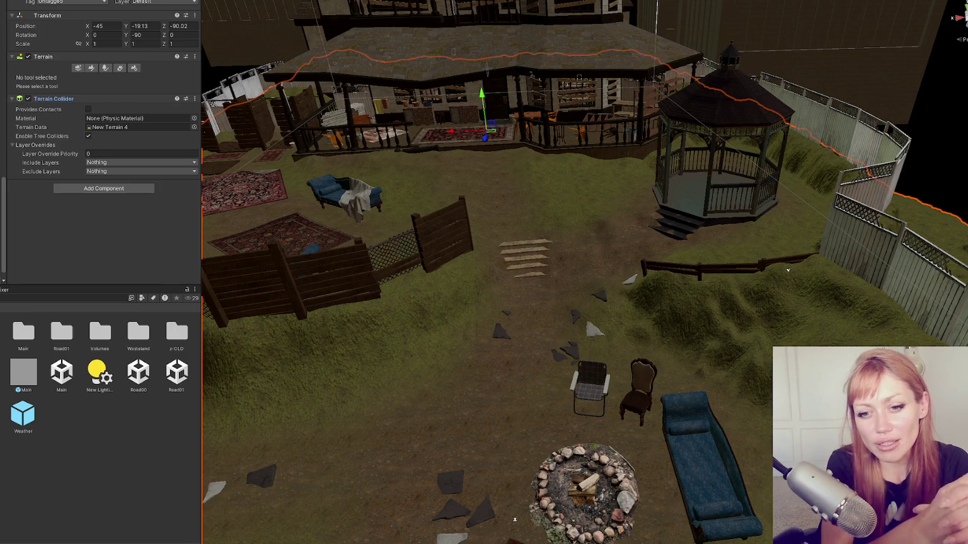
scroll(851, 51, up, 3)
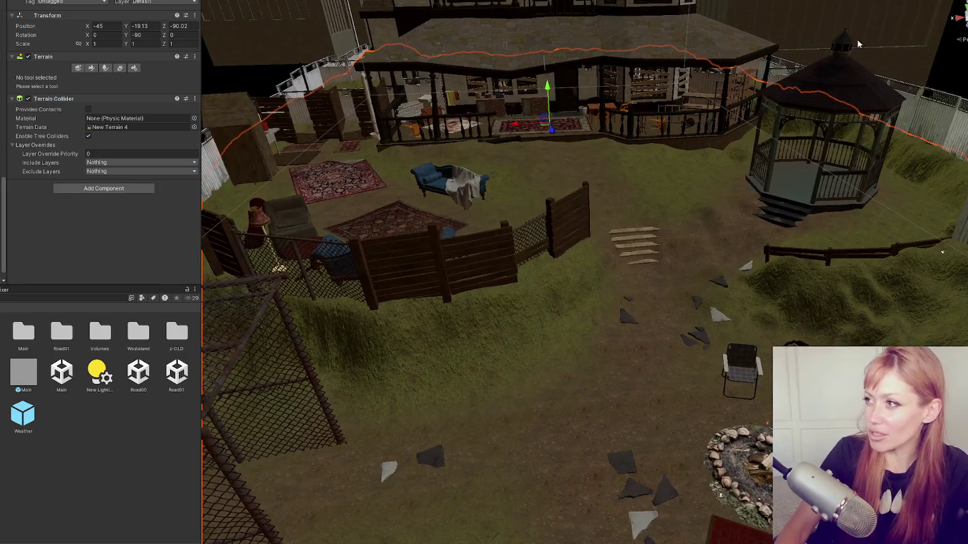
- Orbit the view toward the mound edge and firepit
mouse_move(851, 148)
mouse_down()
mouse_move(725, 210)
mouse_move(676, 203)
mouse_move(560, 220)
mouse_move(104, 207)
mouse_move(567, 207)
mouse_move(324, 201)
mouse_move(672, 219)
mouse_up()
click(794, 132)
click(723, 192)
mouse_move(724, 194)
mouse_down()
mouse_move(712, 215)
mouse_move(519, 319)
mouse_move(398, 259)
mouse_move(419, 225)
mouse_move(433, 252)
mouse_move(594, 244)
mouse_move(317, 267)
mouse_move(81, 255)
mouse_move(378, 410)
mouse_move(428, 210)
mouse_move(561, 270)
mouse_move(461, 168)
mouse_move(498, 195)
mouse_move(294, 169)
mouse_move(546, 191)
mouse_move(468, 221)
mouse_up()
- Select the chain-link fence, then frame and orbit around the cage door
click(419, 225)
click(501, 244)
click(594, 243)
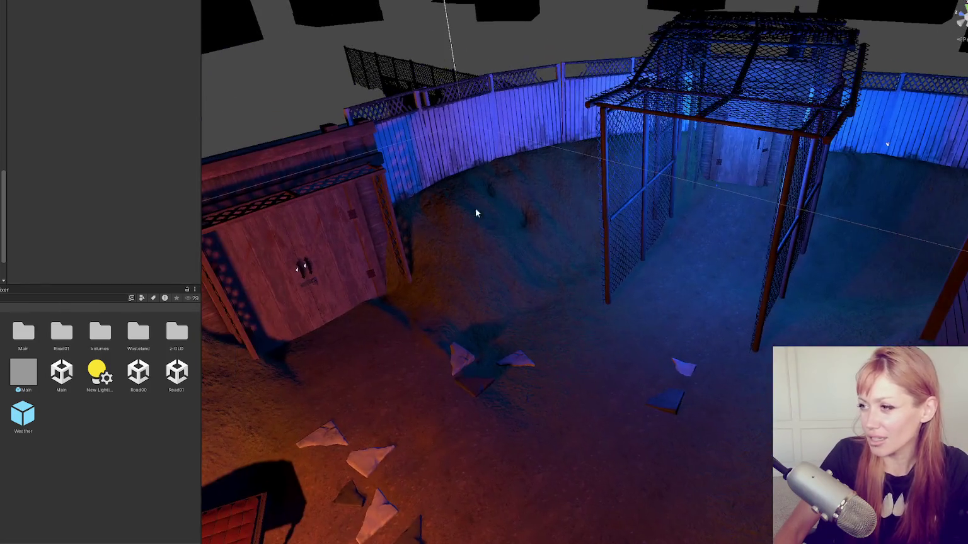
click(729, 156)
key(f)
mouse_move(753, 147)
mouse_down()
mouse_move(712, 140)
mouse_move(663, 303)
mouse_up()
- Frame the Gate_Handle and the blue cage door to inspect them up close
click(650, 309)
key(f)
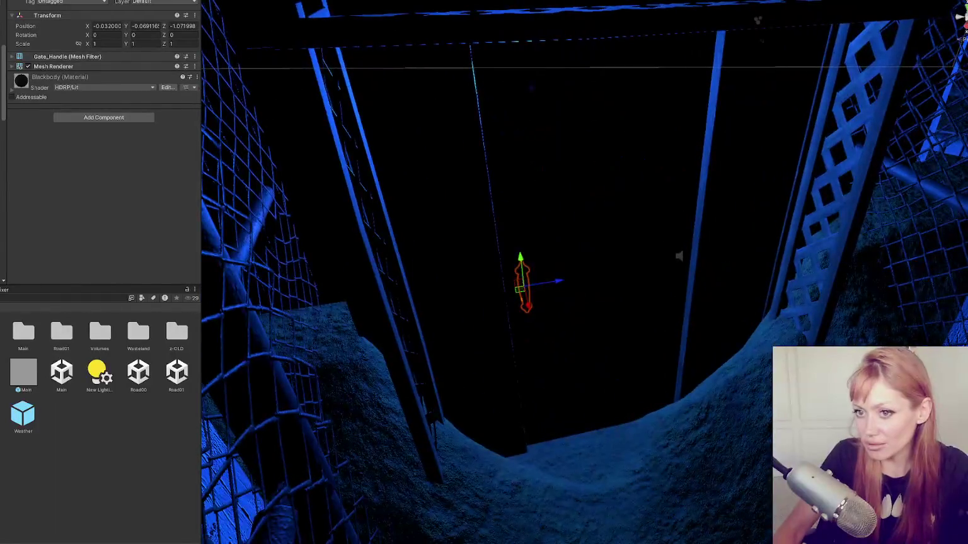
scroll(393, 323, up, 5)
mouse_move(393, 322)
mouse_down()
mouse_move(707, 242)
mouse_move(658, 299)
mouse_up()
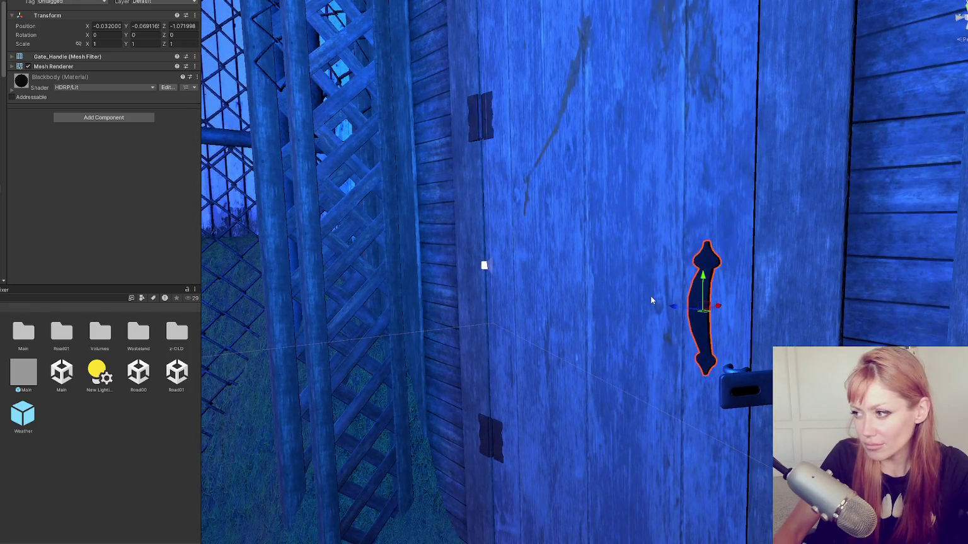
drag(661, 293, 543, 297)
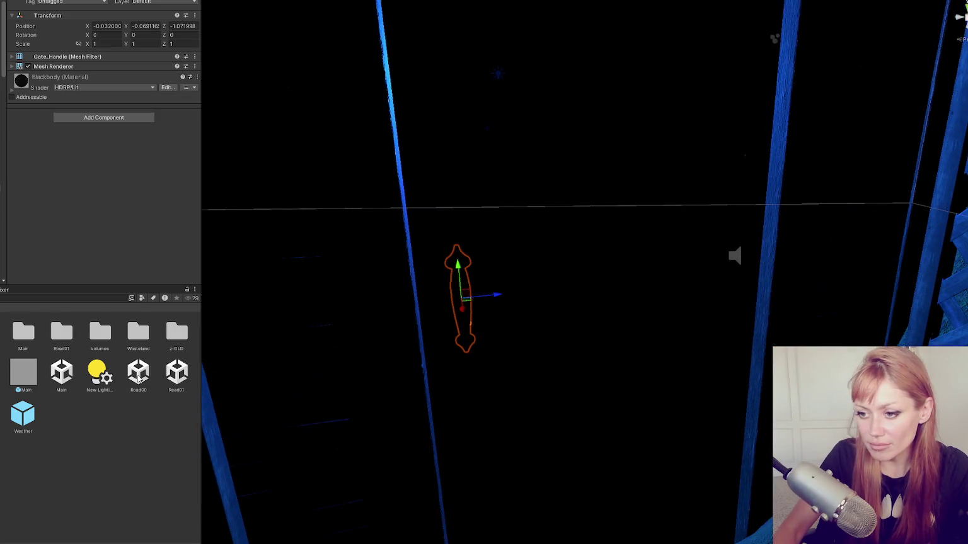
click(304, 293)
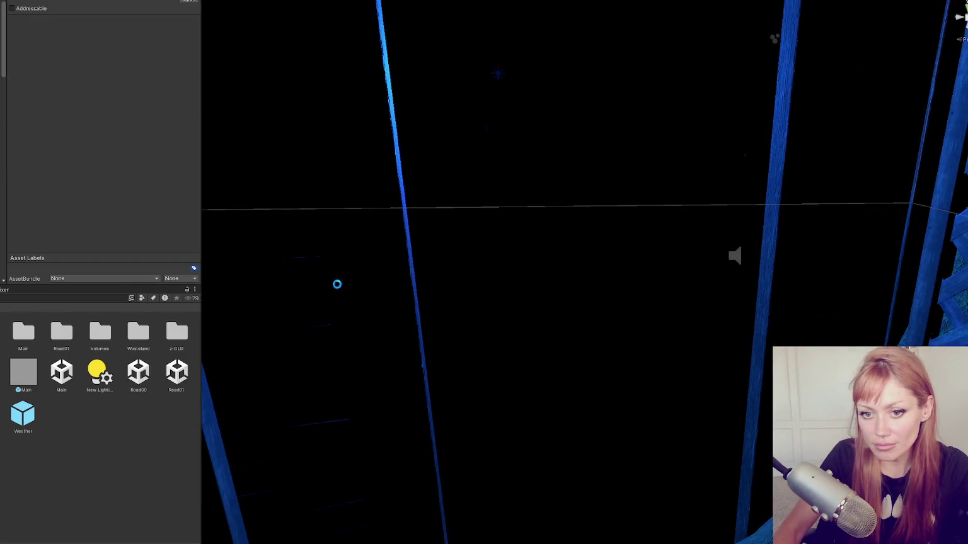
click(406, 268)
key(f)
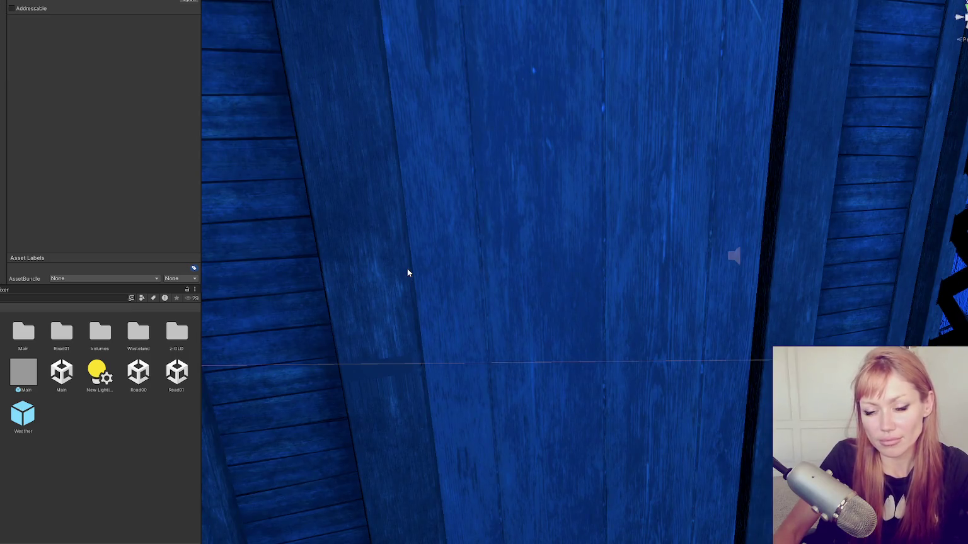
- Frame the door's Base frame, then reselect and frame the Gate_Handle
drag(410, 254, 822, 244)
click(764, 346)
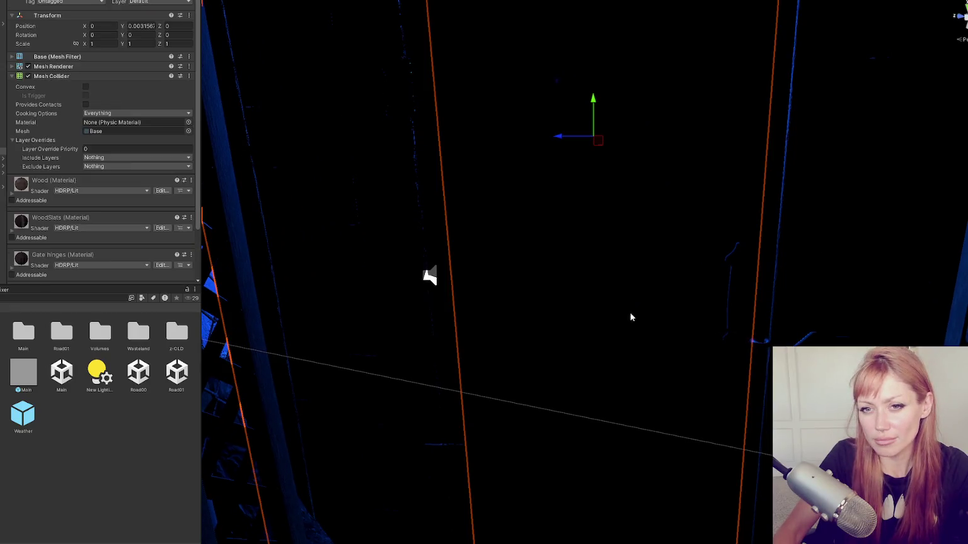
key(f)
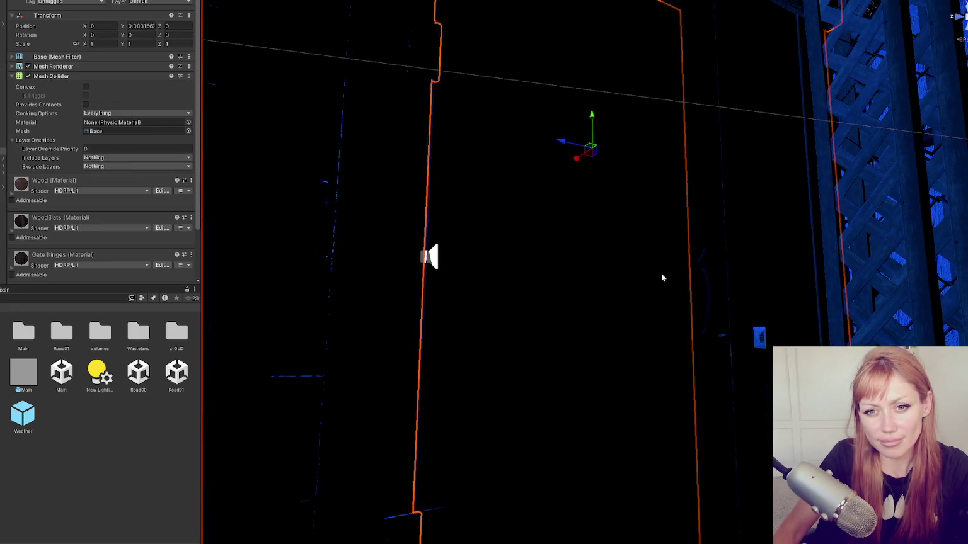
mouse_move(661, 277)
mouse_down()
mouse_move(659, 247)
mouse_move(713, 241)
mouse_move(702, 253)
mouse_up()
click(731, 345)
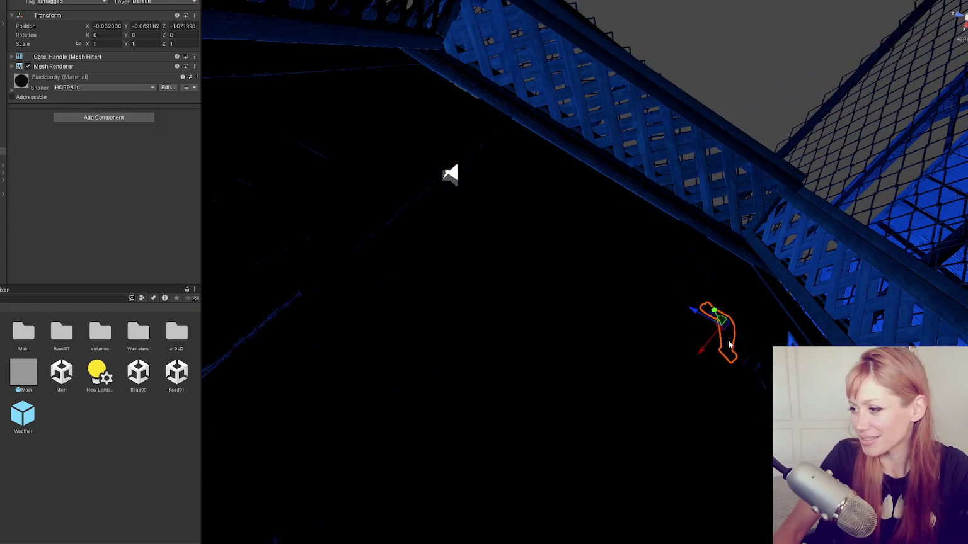
key(f)
drag(406, 440, 299, 478)
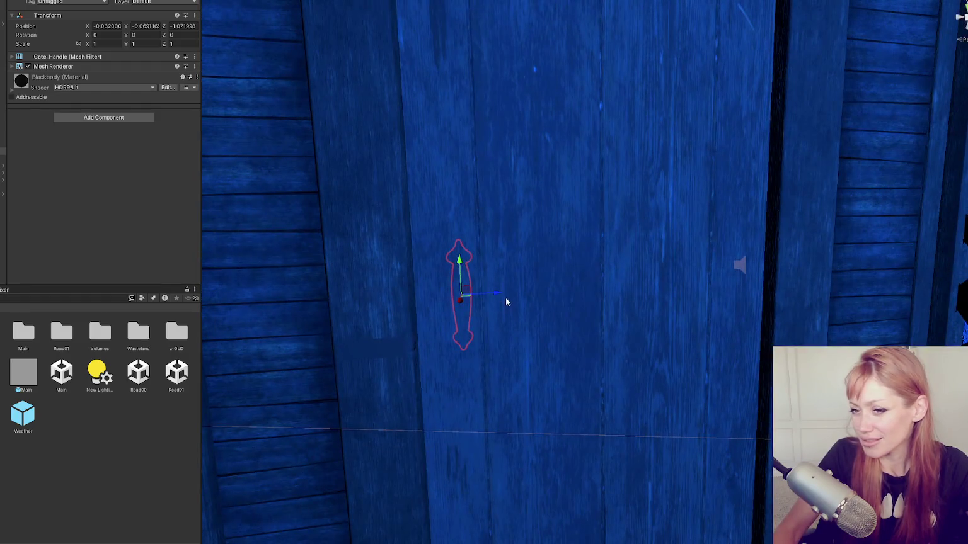
drag(500, 303, 456, 338)
- Slide the Gate_Handle across the door, turn it 180 degrees, and nudge it to 0.175, -0.069, -1.072
mouse_move(477, 304)
mouse_down()
mouse_move(460, 296)
mouse_move(452, 317)
mouse_move(382, 333)
mouse_move(339, 332)
mouse_up()
key(e)
key(w)
drag(467, 305, 468, 281)
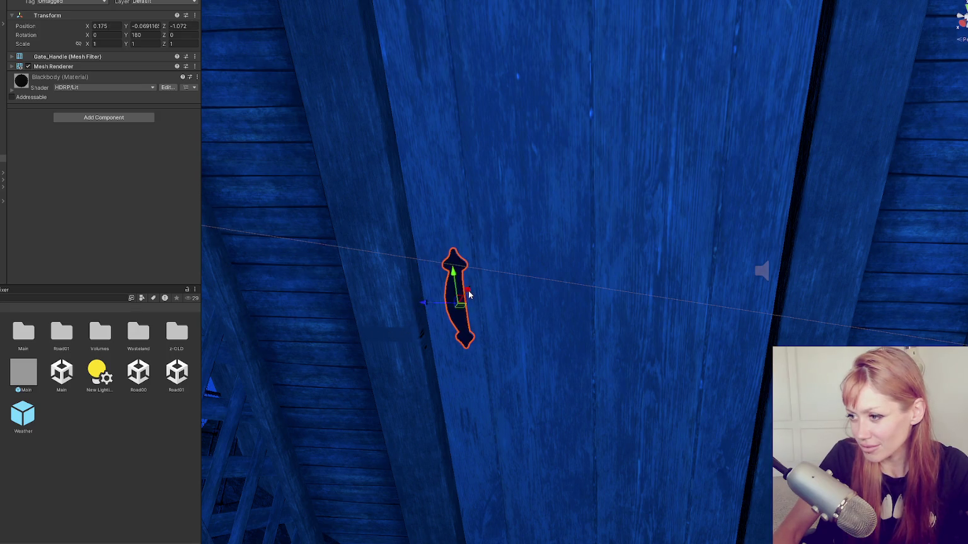
click(319, 405)
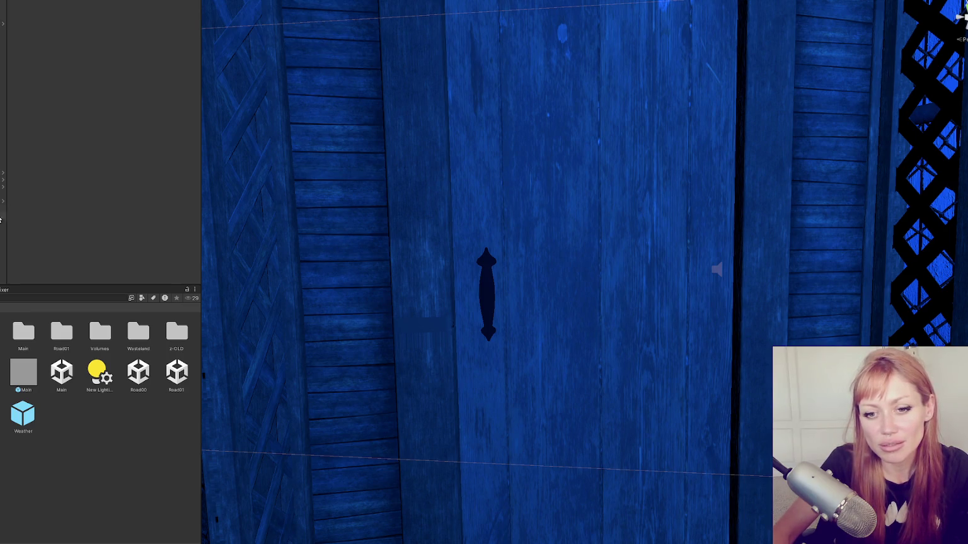
click(497, 278)
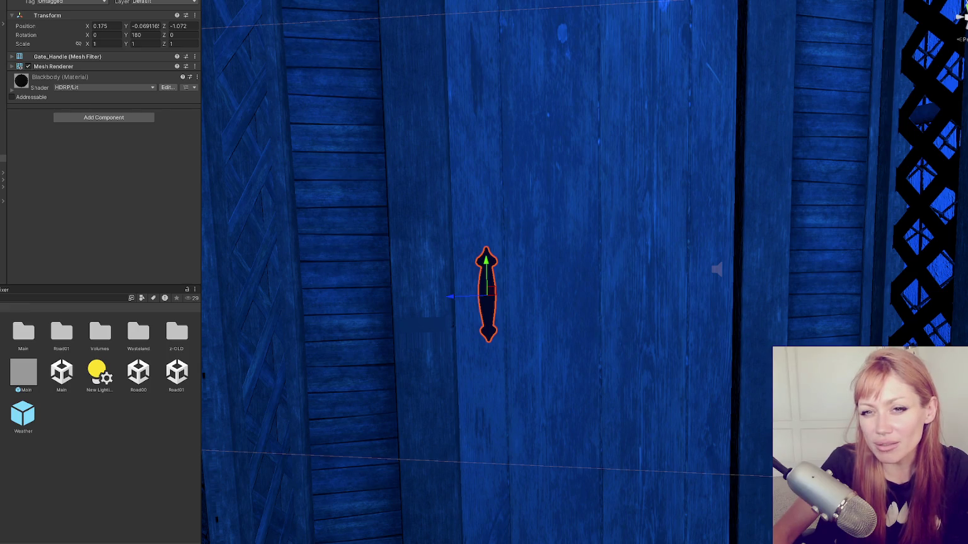
click(67, 454)
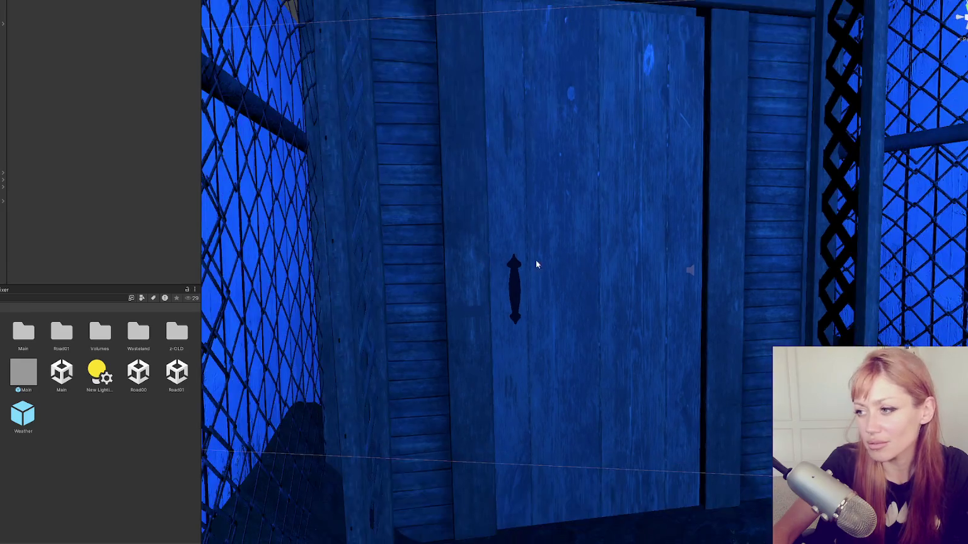
- Select both alley chain-link panels and slide them along X to -3.75
scroll(496, 272, down, 10)
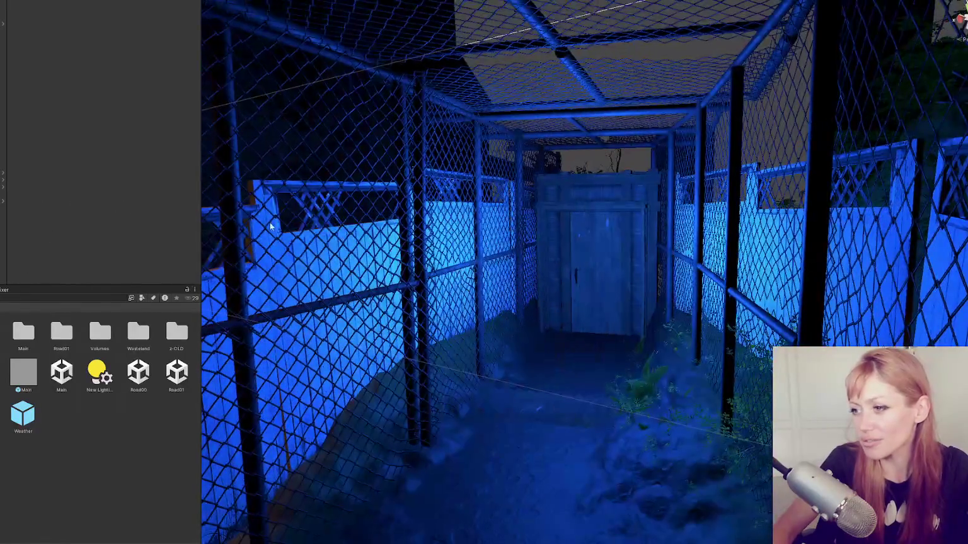
click(378, 189)
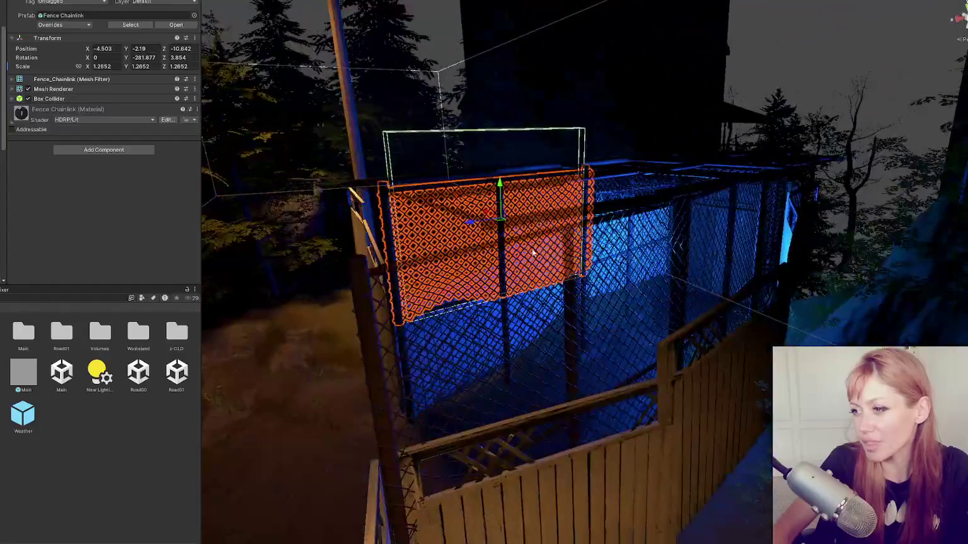
shift+click(536, 254)
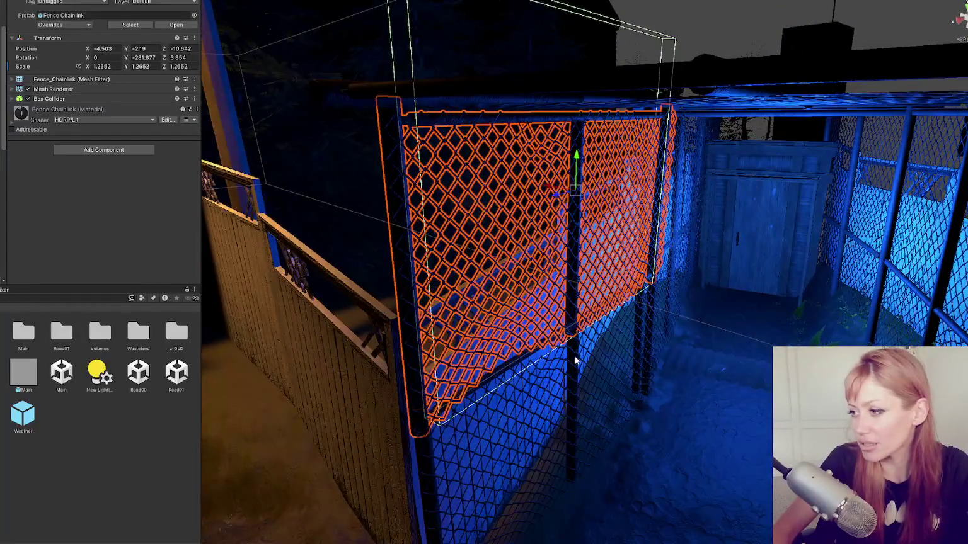
key(f)
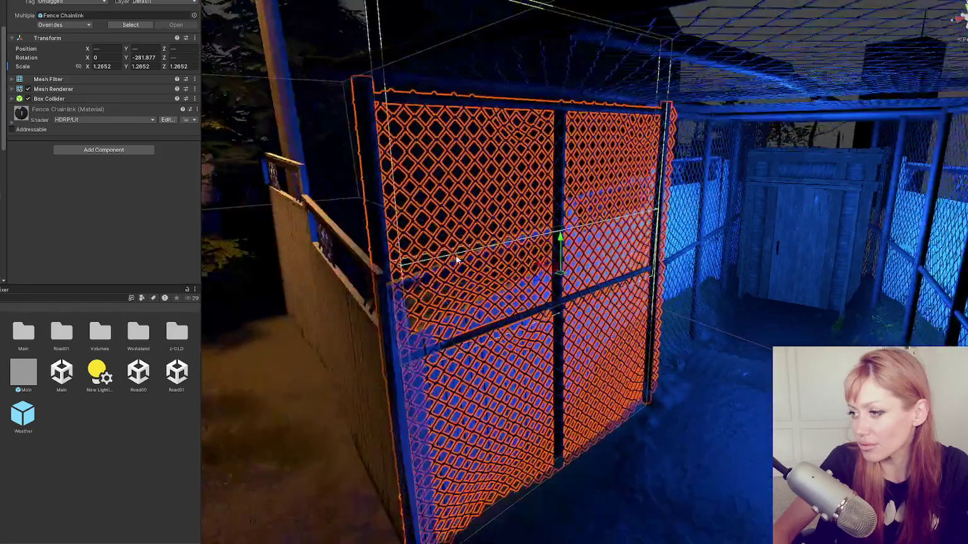
drag(456, 259, 637, 286)
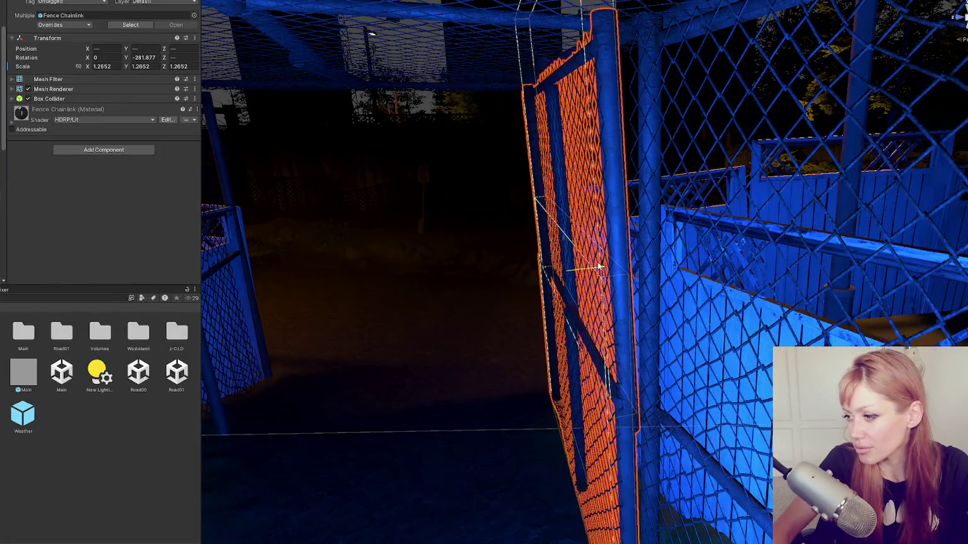
mouse_move(616, 263)
mouse_down()
mouse_move(701, 244)
mouse_move(745, 193)
mouse_move(811, 224)
mouse_move(716, 193)
mouse_move(716, 247)
mouse_move(595, 289)
mouse_up()
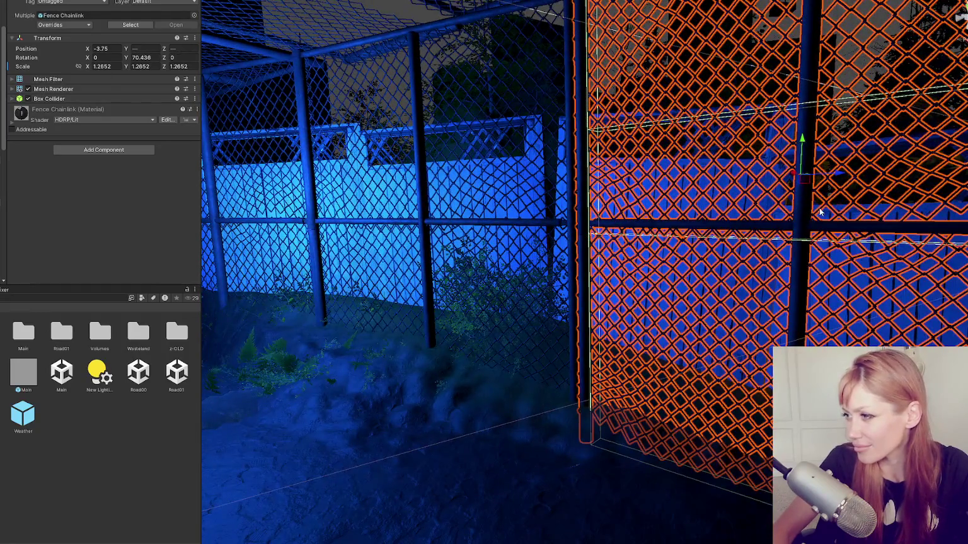
mouse_move(836, 177)
mouse_down()
mouse_move(776, 174)
mouse_move(810, 168)
mouse_up()
mouse_move(450, 391)
mouse_down()
mouse_move(443, 378)
mouse_move(485, 383)
mouse_move(365, 389)
mouse_move(615, 368)
mouse_move(580, 379)
mouse_move(605, 393)
mouse_move(617, 300)
mouse_up()
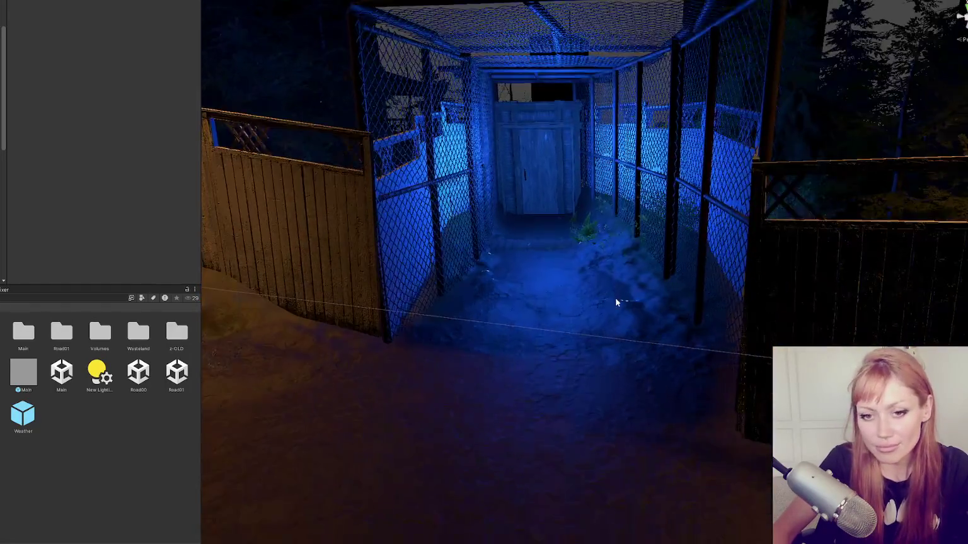
- Zoom down the chain-link corridor toward the wooden door, then switch to the RoadCraft image search
scroll(616, 301, up, 3)
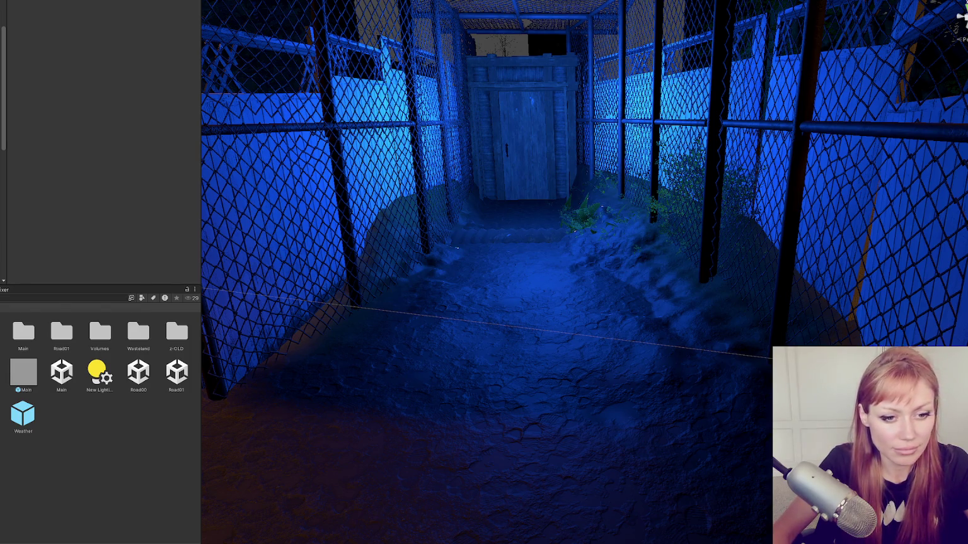
key(alt+Tab)
scroll(504, 128, down, 5)
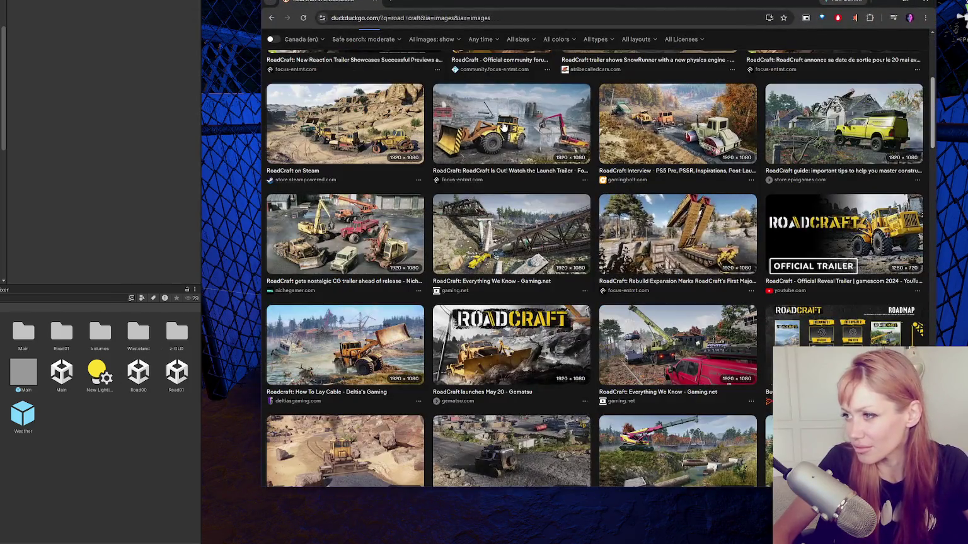
- Preview the launch trailer, How To Lay Cable, yellow rescue truck and RoadCraft on Steam images
click(505, 128)
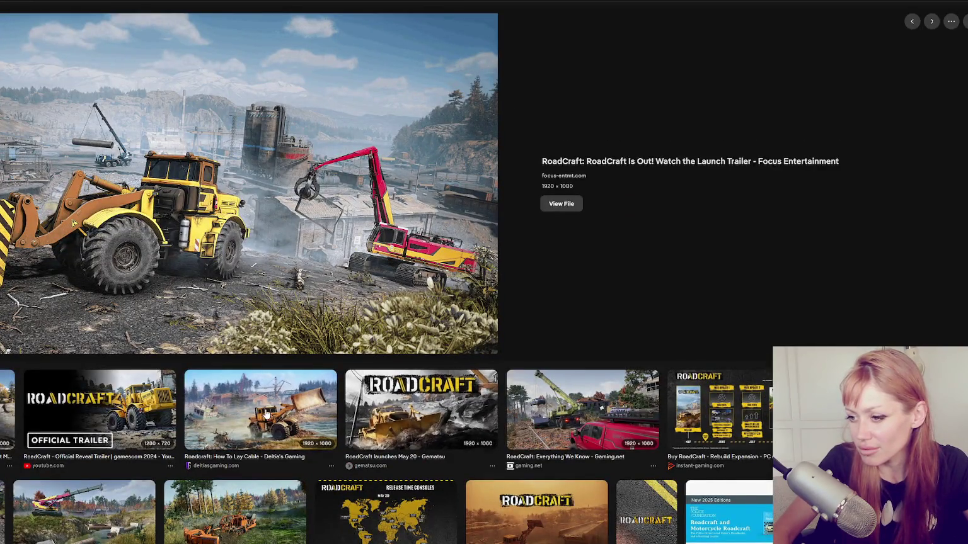
click(267, 414)
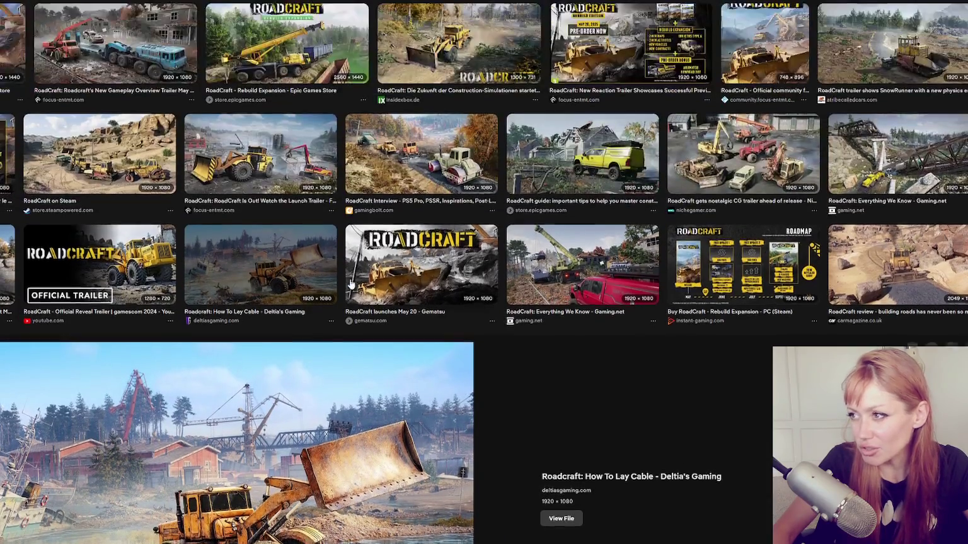
click(581, 151)
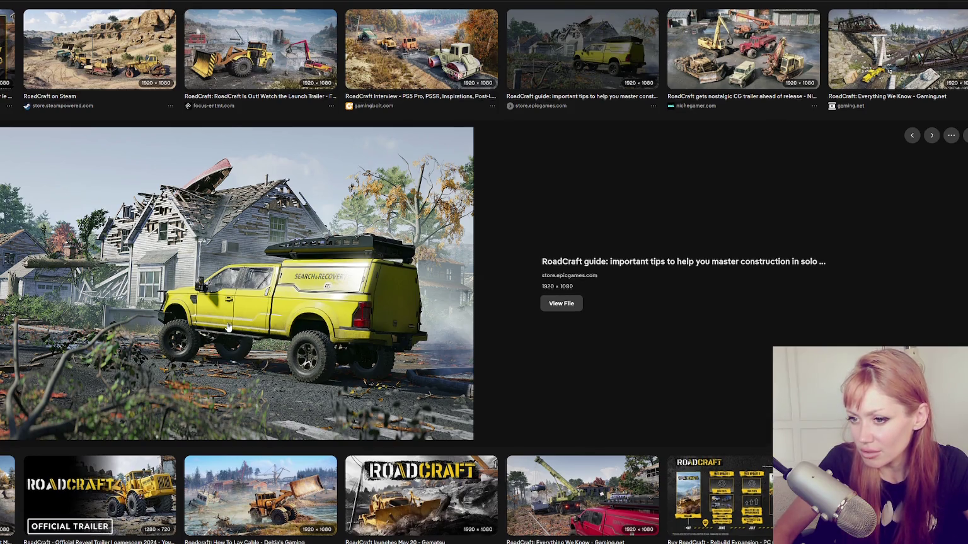
scroll(227, 321, up, 3)
click(100, 233)
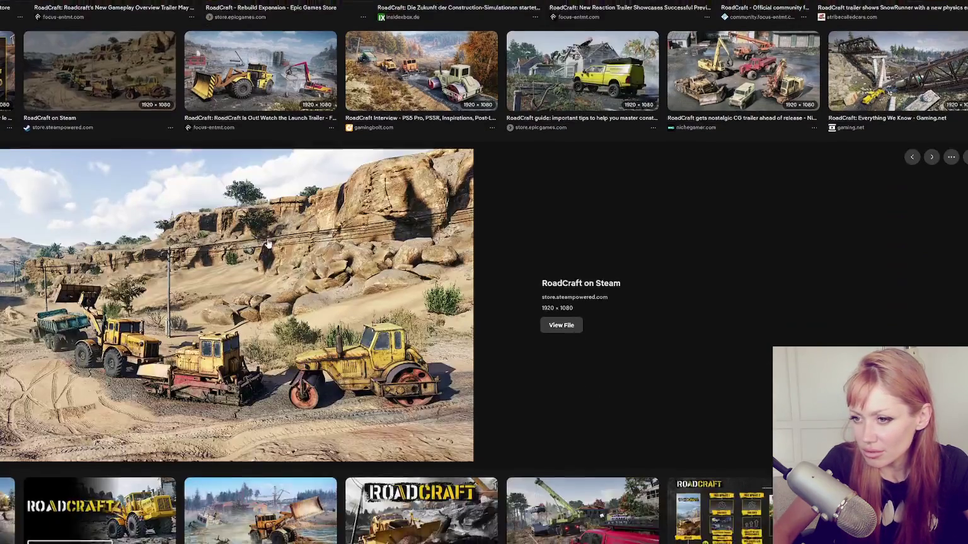
scroll(263, 244, down, 8)
scroll(287, 255, down, 3)
scroll(287, 255, up, 3)
- Preview the RoadCraft Launches on Steam and How To Find Resources Easily images
click(286, 256)
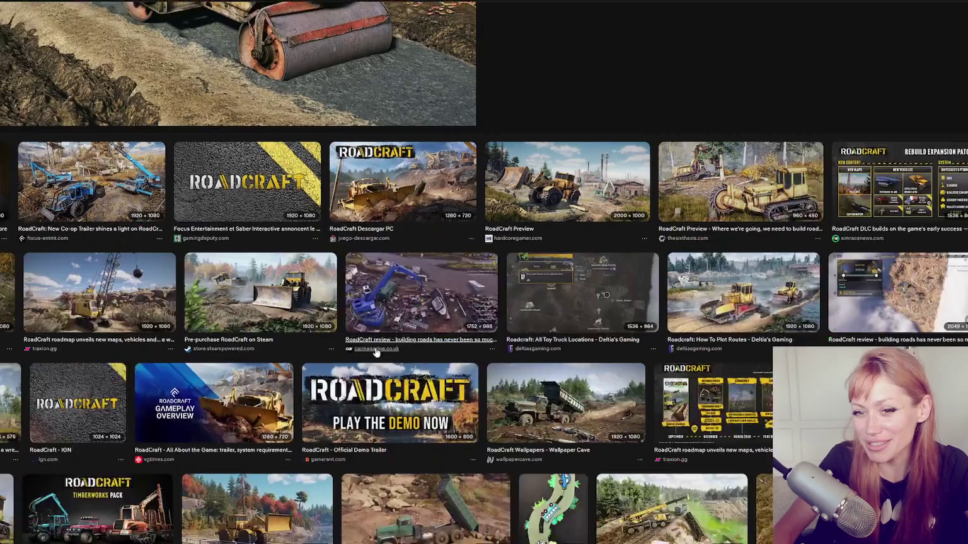
scroll(599, 361, down, 10)
click(476, 351)
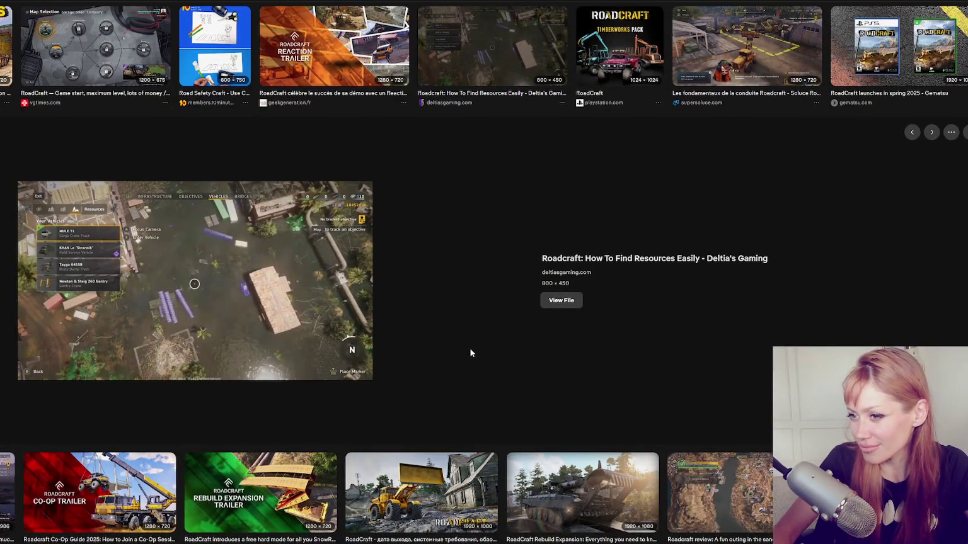
scroll(470, 348, down, 4)
scroll(467, 354, up, 3)
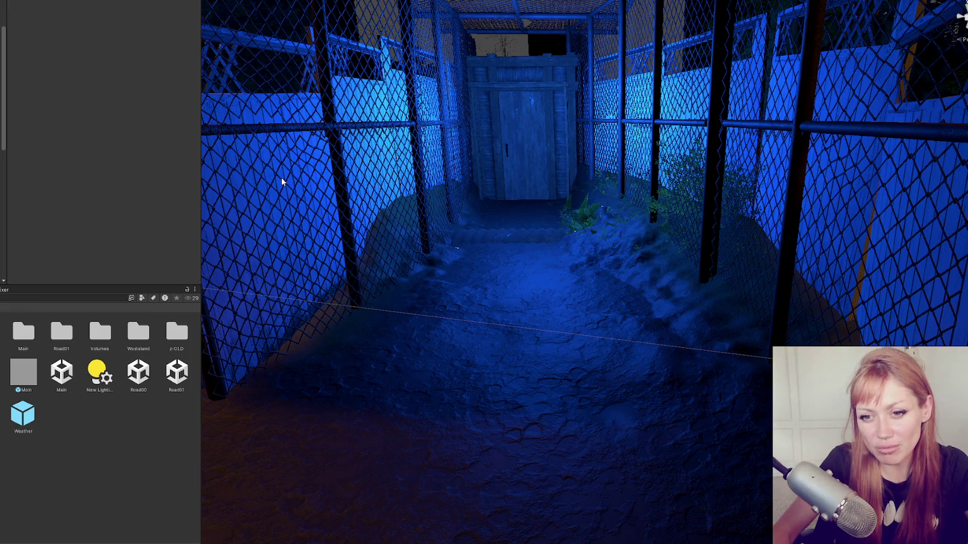
- Fly the view over to the wooden gate and stone steps and select the Big_rock_02 boulder
click(397, 205)
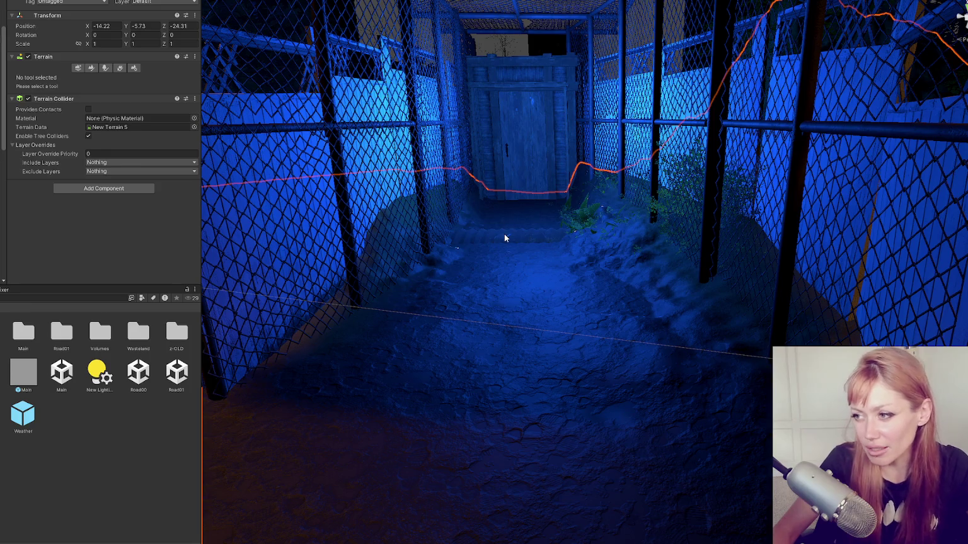
click(504, 238)
mouse_move(504, 238)
mouse_down()
mouse_move(594, 296)
mouse_move(594, 443)
mouse_move(600, 262)
mouse_move(566, 226)
mouse_move(574, 225)
mouse_move(574, 127)
mouse_move(738, 116)
mouse_move(688, 180)
mouse_move(701, 99)
mouse_up()
mouse_move(317, 180)
mouse_down()
mouse_move(434, 271)
mouse_move(343, 201)
mouse_up()
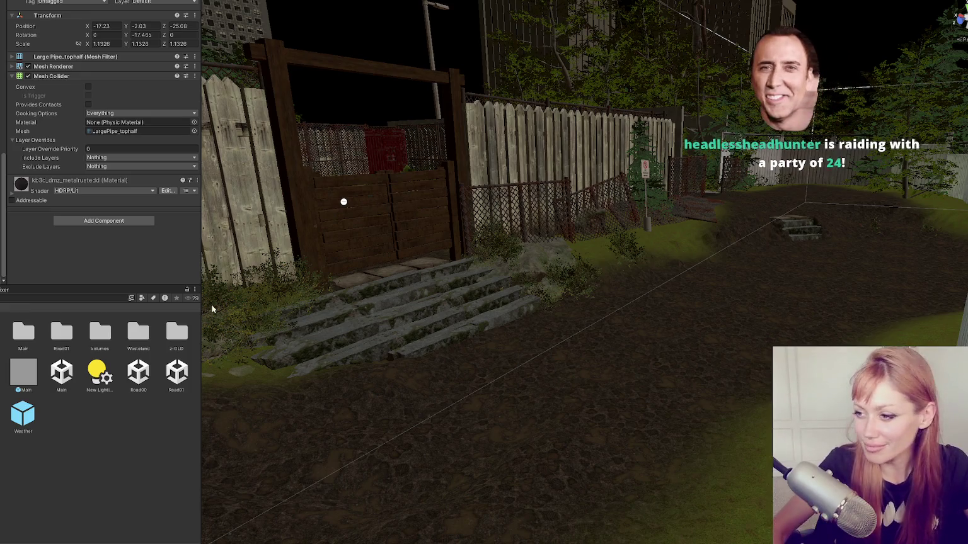
click(590, 256)
- Move the Big_rock_02 boulder across the yard toward the fence and raise it slightly
key(f)
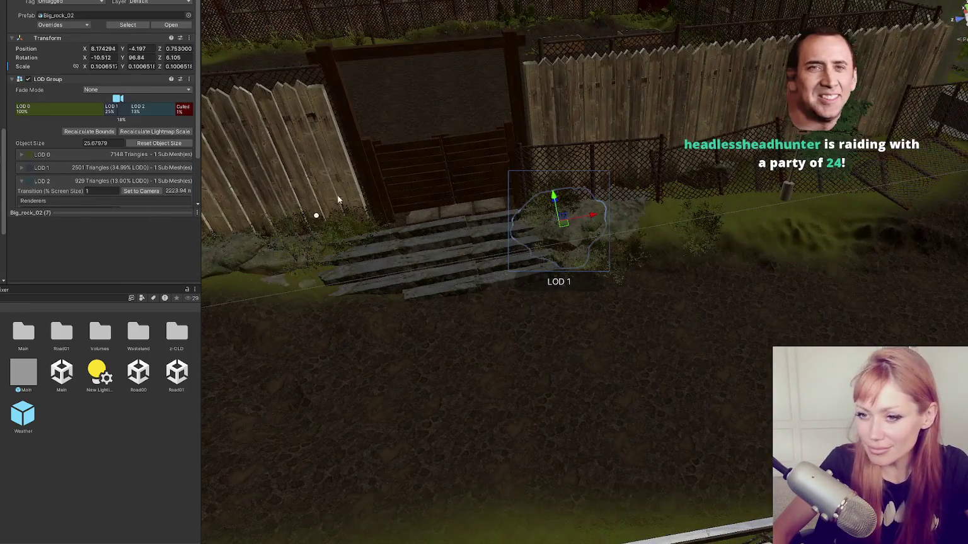
drag(591, 218, 888, 189)
key(f)
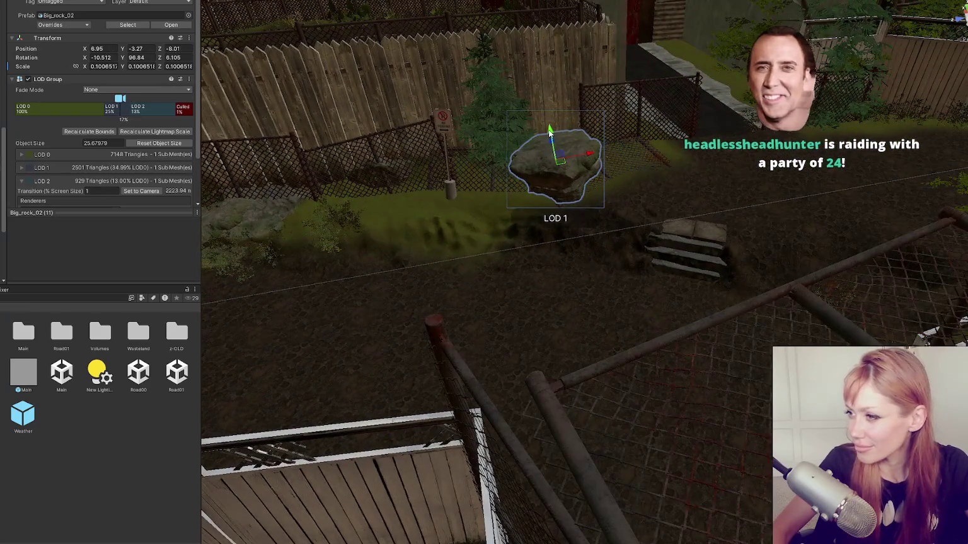
mouse_move(572, 192)
mouse_down()
mouse_move(575, 164)
mouse_move(660, 187)
mouse_move(624, 165)
mouse_move(630, 220)
mouse_move(630, 182)
mouse_move(667, 258)
mouse_up()
key(f)
drag(536, 267, 729, 267)
key(e)
mouse_move(687, 244)
mouse_down()
mouse_move(720, 319)
mouse_move(713, 250)
mouse_up()
key(ctrl+z)
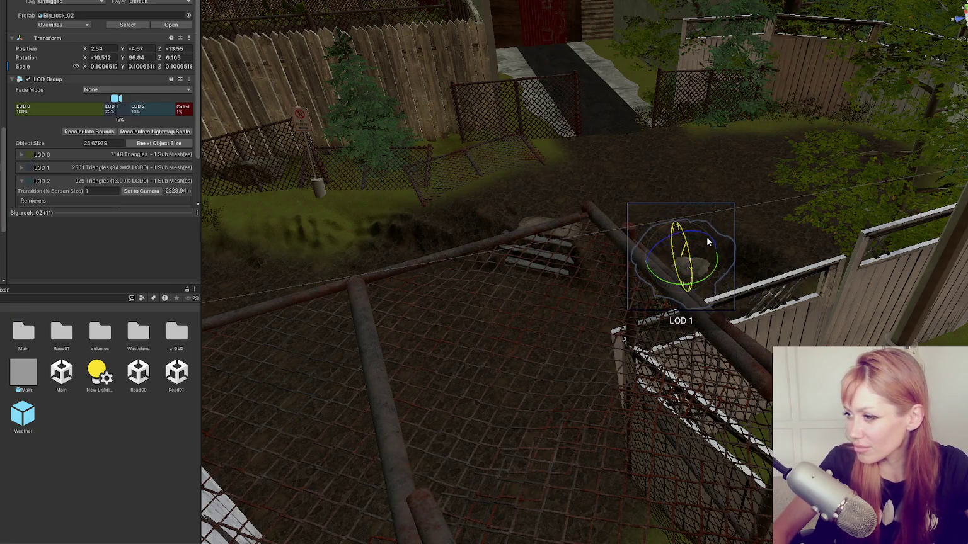
key(f)
mouse_move(711, 287)
mouse_down()
mouse_move(752, 273)
mouse_move(555, 191)
mouse_up()
key(w)
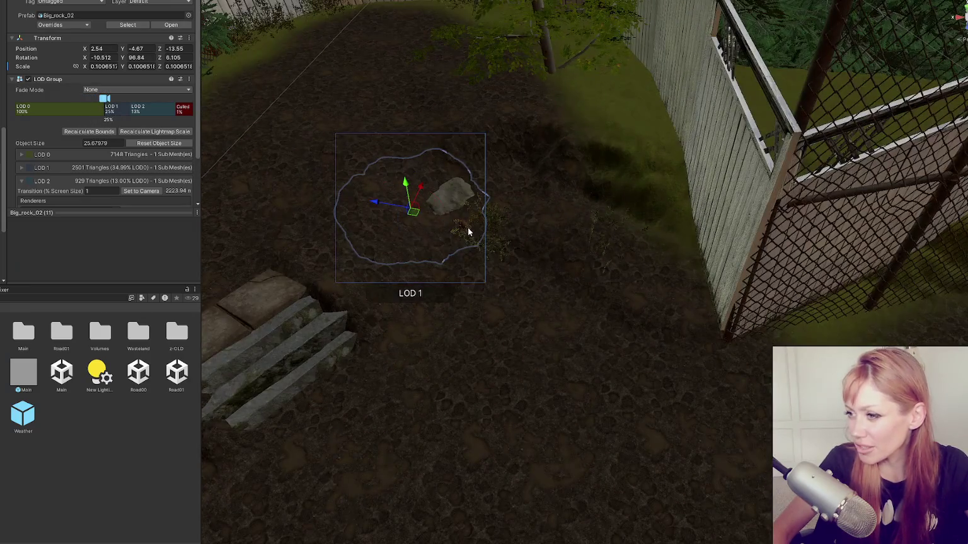
mouse_move(378, 208)
mouse_down()
mouse_move(627, 220)
mouse_move(546, 217)
mouse_move(557, 164)
mouse_move(565, 175)
mouse_up()
- Delete the fallen chainlink fence panel
click(467, 225)
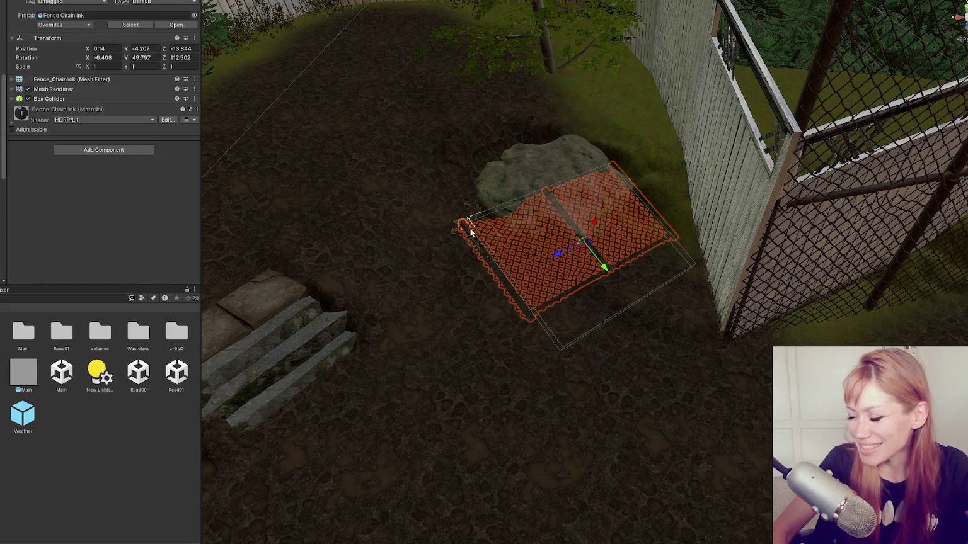
drag(592, 217, 604, 218)
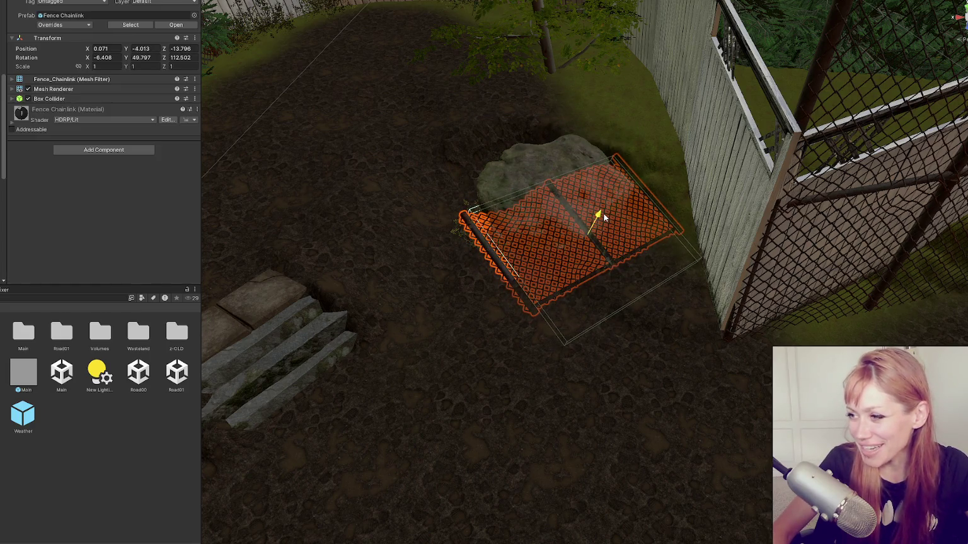
scroll(611, 220, down, 5)
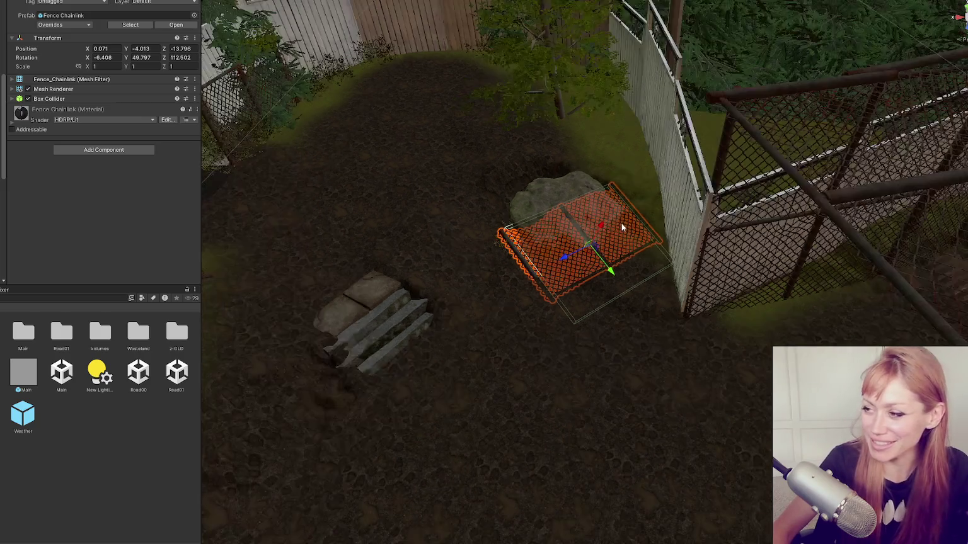
scroll(611, 222, up, 4)
key(Delete)
- Duplicate the big rock and place the copy beside the first, turned and sunk into the ground
click(580, 212)
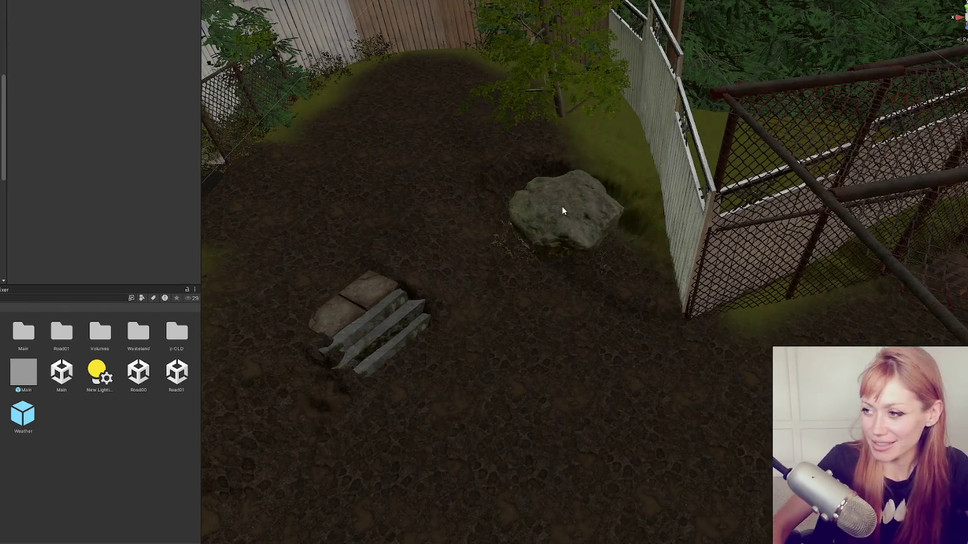
mouse_move(455, 237)
mouse_down()
mouse_move(562, 228)
mouse_move(574, 341)
mouse_move(535, 141)
mouse_move(562, 206)
mouse_move(615, 189)
mouse_move(577, 183)
mouse_move(584, 177)
mouse_move(569, 168)
mouse_move(562, 256)
mouse_move(570, 259)
mouse_move(584, 257)
mouse_move(621, 177)
mouse_up()
key(w)
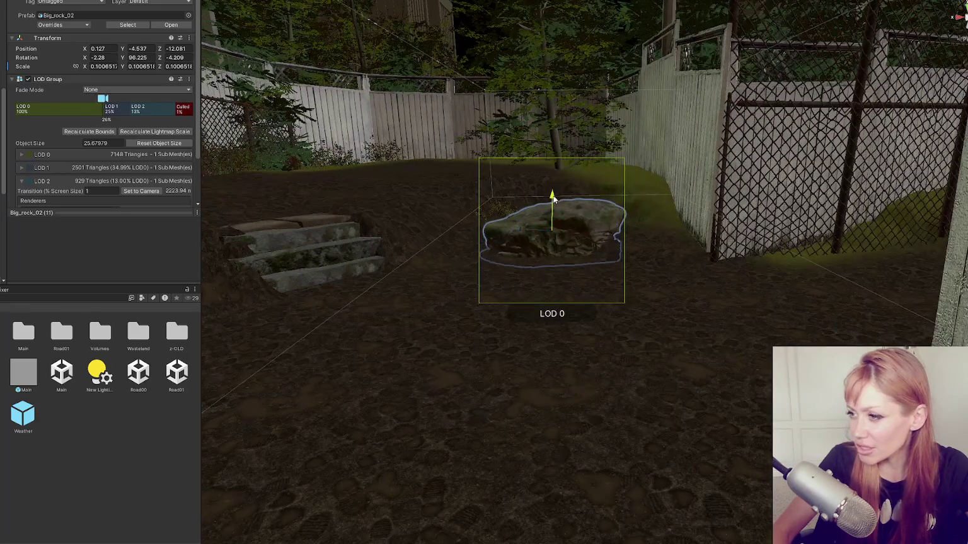
mouse_move(553, 199)
mouse_down()
mouse_move(536, 262)
mouse_move(626, 253)
mouse_move(649, 221)
mouse_move(579, 243)
mouse_move(697, 279)
mouse_up()
key(ctrl+d)
key(e)
key(w)
mouse_move(645, 233)
mouse_down()
mouse_move(633, 217)
mouse_move(607, 253)
mouse_move(791, 311)
mouse_move(572, 353)
mouse_move(546, 346)
mouse_move(538, 305)
mouse_up()
key(e)
drag(566, 341, 607, 323)
drag(543, 297, 543, 312)
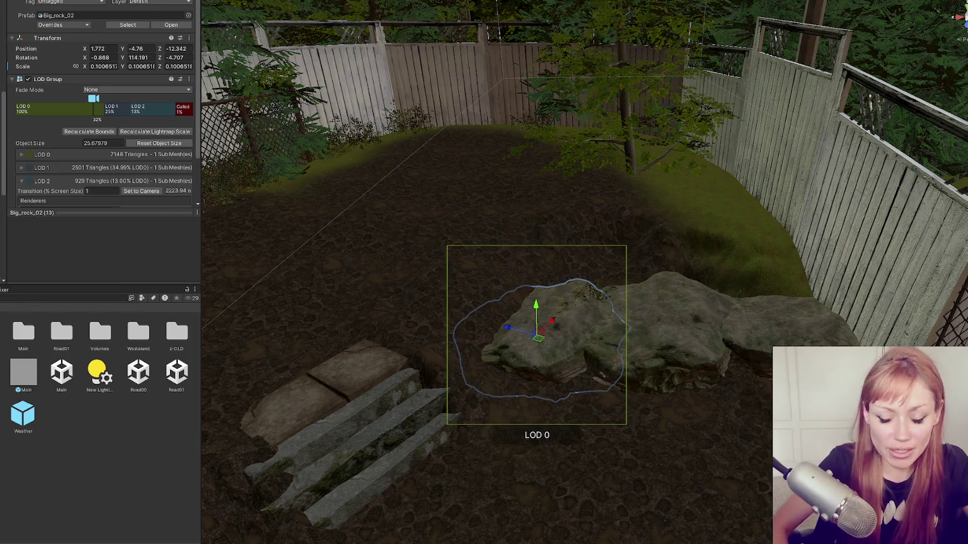
- Raise a neighbouring rock copy and move another left of the steps, turned along them
mouse_move(489, 291)
mouse_down()
mouse_move(396, 274)
mouse_move(619, 225)
mouse_move(824, 319)
mouse_move(840, 300)
mouse_up()
click(840, 301)
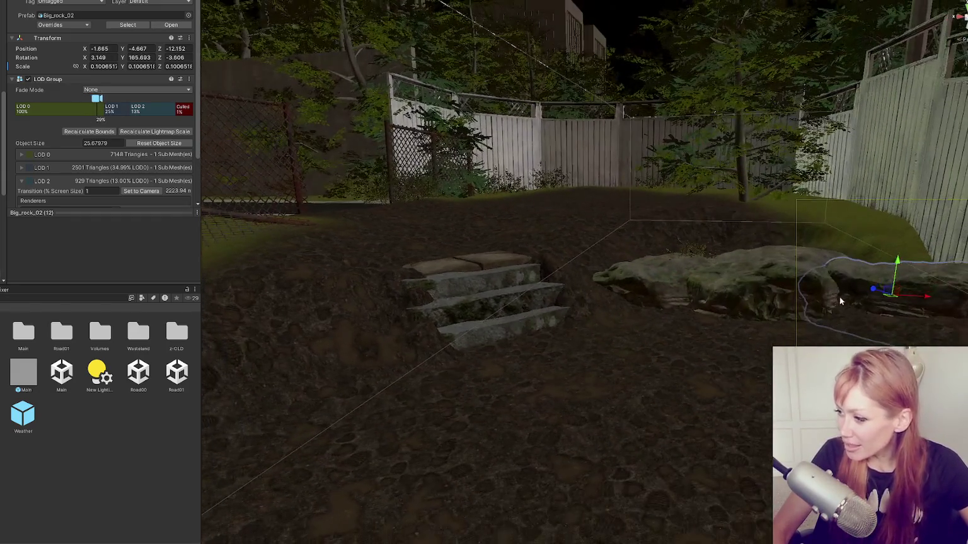
mouse_move(905, 263)
mouse_down()
mouse_move(892, 260)
mouse_move(883, 283)
mouse_move(906, 256)
mouse_move(908, 263)
mouse_move(845, 281)
mouse_move(921, 275)
mouse_move(846, 270)
mouse_up()
click(920, 276)
mouse_move(797, 289)
mouse_down()
mouse_move(555, 218)
mouse_move(594, 204)
mouse_move(286, 287)
mouse_move(255, 268)
mouse_move(268, 304)
mouse_move(437, 301)
mouse_move(367, 278)
mouse_move(410, 298)
mouse_move(417, 287)
mouse_move(580, 286)
mouse_move(496, 293)
mouse_move(509, 248)
mouse_up()
key(e)
key(w)
key(e)
key(w)
key(e)
mouse_move(532, 287)
mouse_down()
mouse_move(544, 281)
mouse_move(536, 291)
mouse_up()
- Nudge that rock into place and tuck the smaller rock against its neighbour
scroll(509, 265, up, 3)
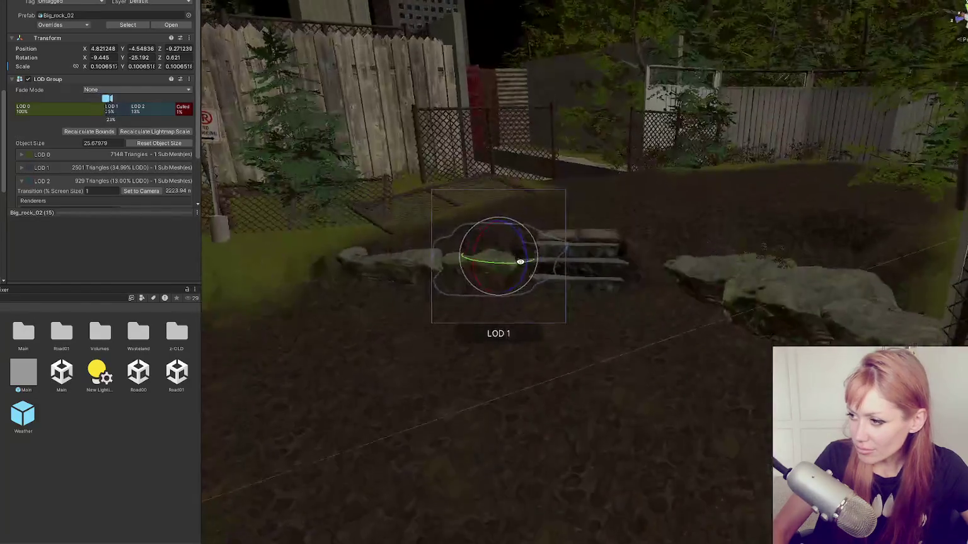
key(w)
key(f)
mouse_move(573, 275)
mouse_down()
mouse_move(546, 277)
mouse_move(567, 276)
mouse_up()
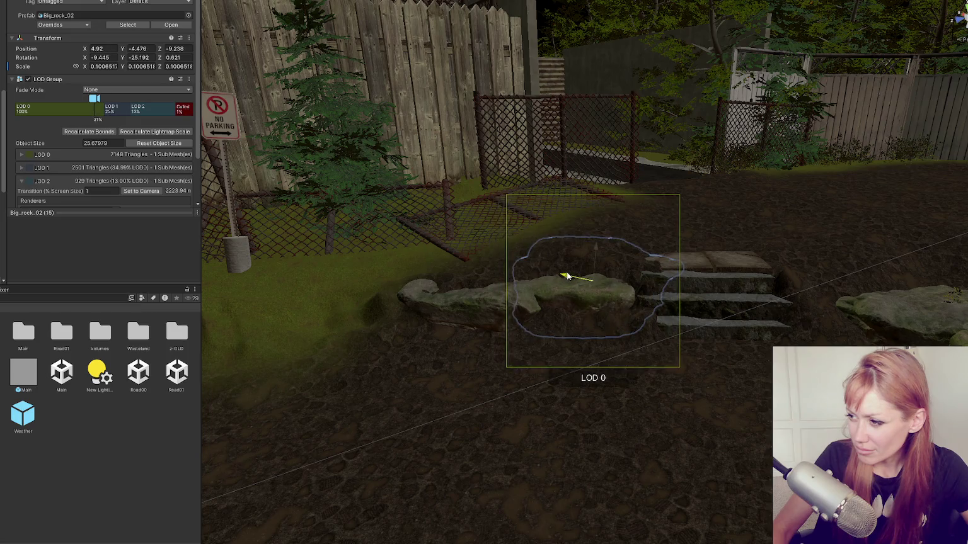
click(452, 302)
mouse_move(516, 301)
mouse_down()
mouse_move(504, 325)
mouse_move(524, 328)
mouse_move(516, 332)
mouse_move(532, 321)
mouse_up()
- Raise dirt around and behind the rock row with the Raise or Lower Terrain brush
click(610, 248)
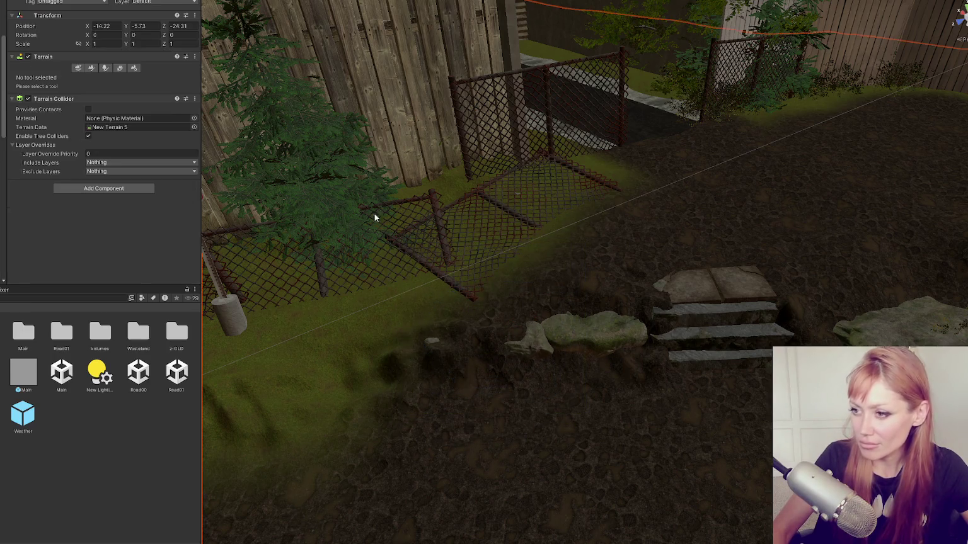
click(89, 67)
mouse_move(554, 388)
mouse_down()
mouse_move(501, 361)
mouse_move(448, 375)
mouse_move(578, 396)
mouse_move(749, 380)
mouse_move(659, 369)
mouse_move(672, 329)
mouse_move(615, 292)
mouse_up()
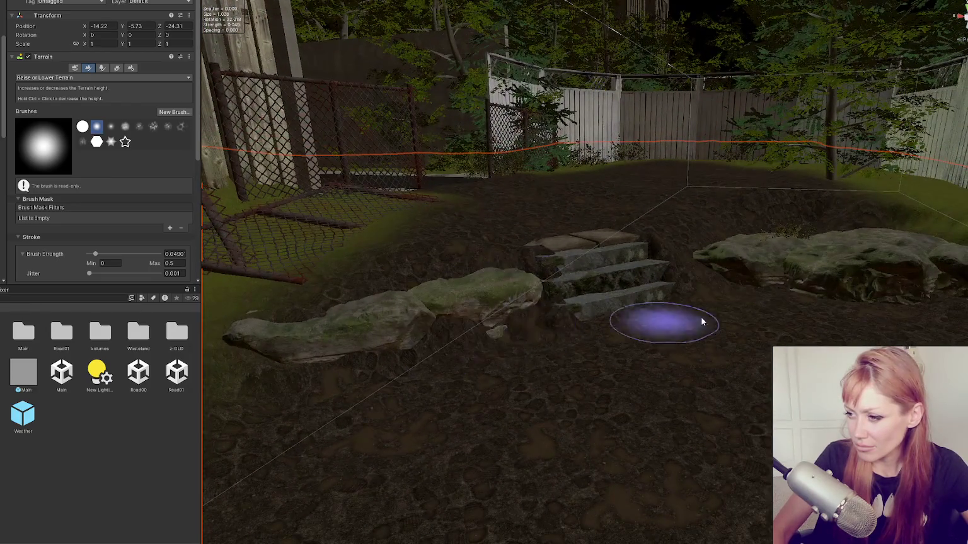
scroll(706, 282, up, 3)
drag(723, 309, 592, 316)
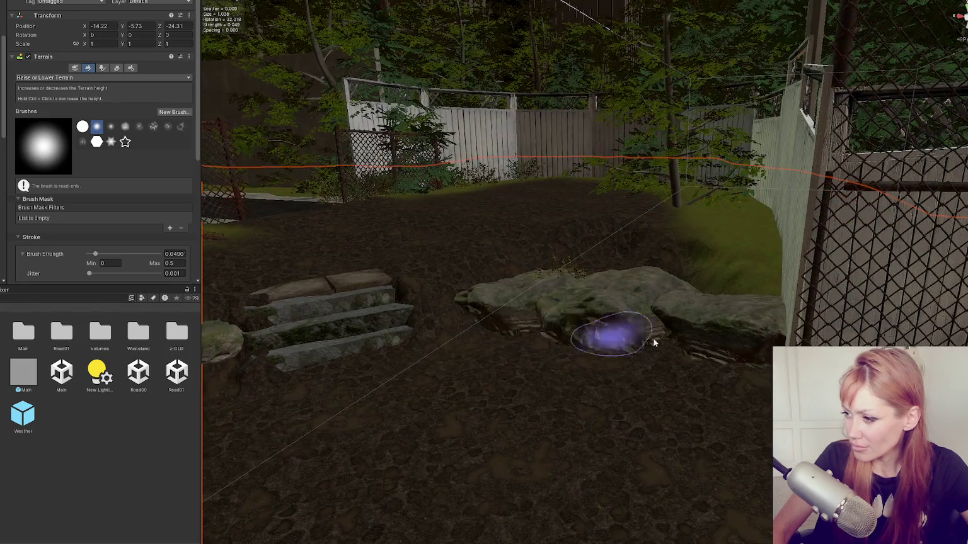
drag(702, 292, 745, 323)
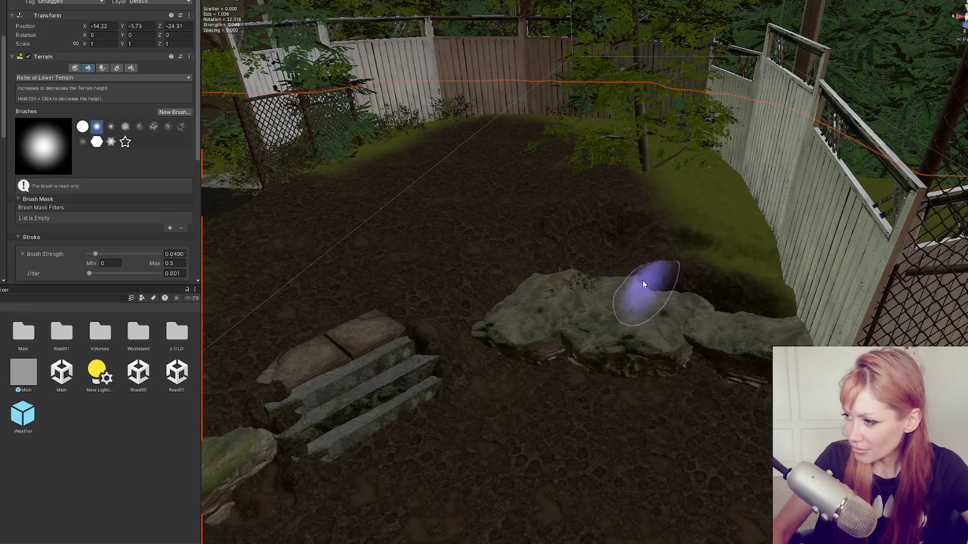
mouse_move(645, 288)
mouse_down()
mouse_move(609, 281)
mouse_move(633, 300)
mouse_move(557, 291)
mouse_up()
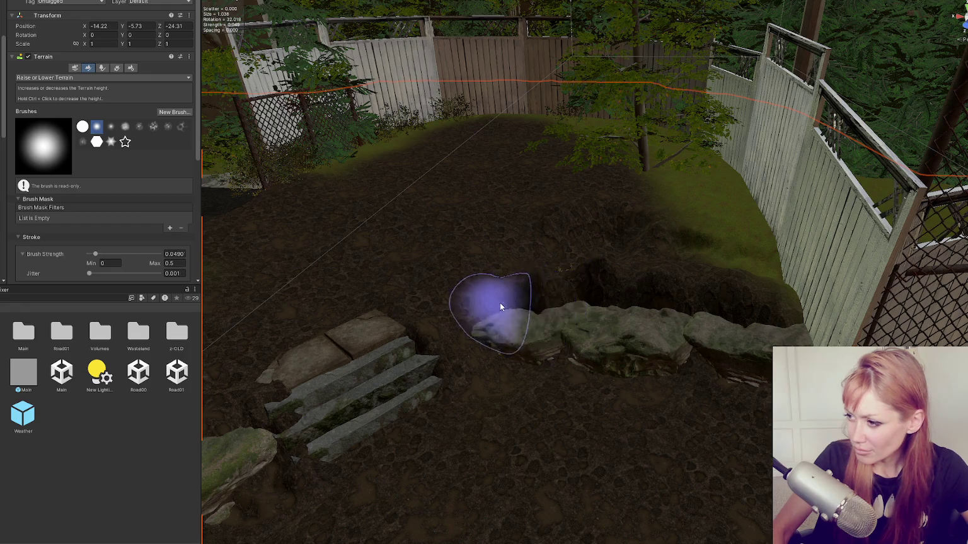
drag(495, 302, 639, 318)
- Switch the terrain sculpting mode to Set Height
click(101, 77)
click(38, 120)
mouse_move(493, 281)
mouse_down()
mouse_move(582, 285)
mouse_move(557, 293)
mouse_move(676, 326)
mouse_move(730, 274)
mouse_move(584, 253)
mouse_up()
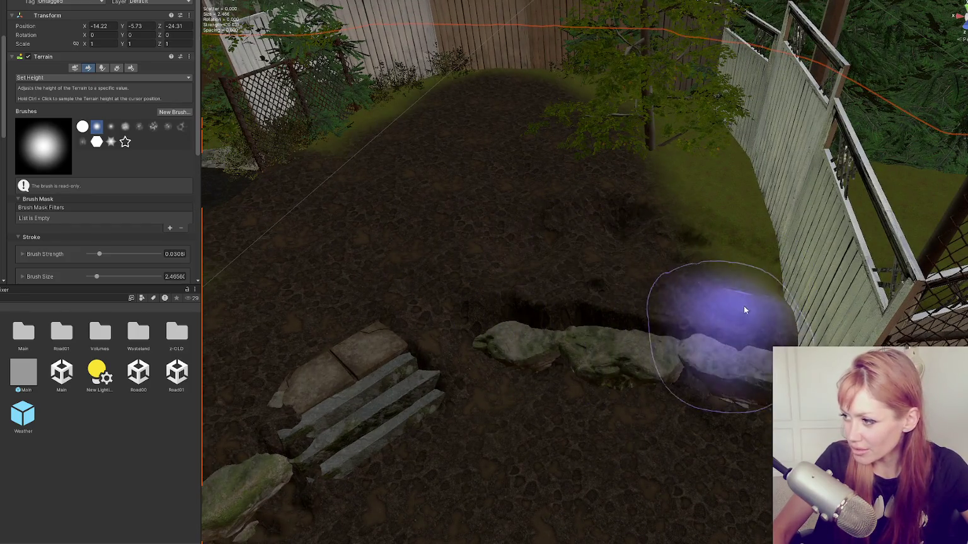
- Keep Set Height active, choose the cloudy, noisy brush, and size it to about 2.34
mouse_move(757, 362)
mouse_down()
mouse_move(749, 290)
mouse_move(650, 267)
mouse_move(644, 296)
mouse_move(508, 289)
mouse_move(169, 32)
mouse_up()
click(70, 76)
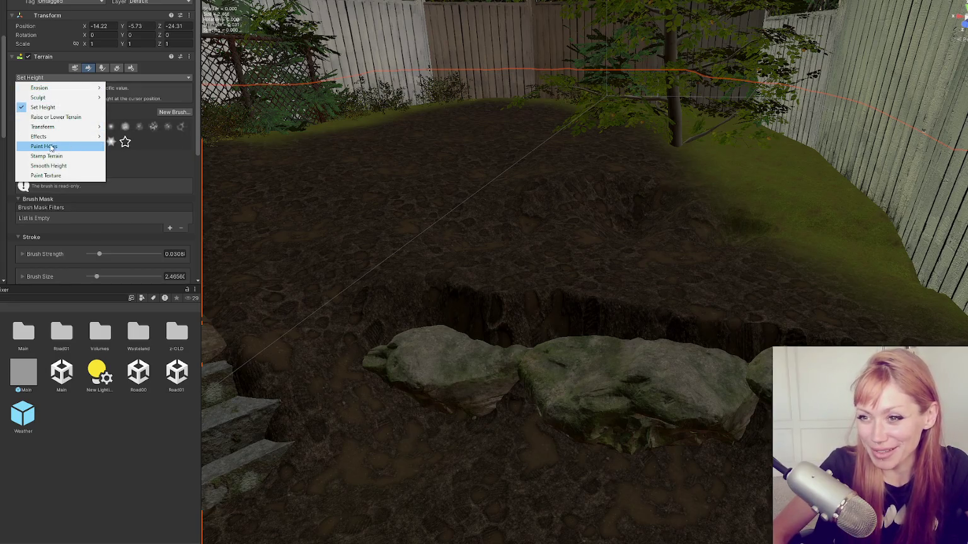
click(44, 107)
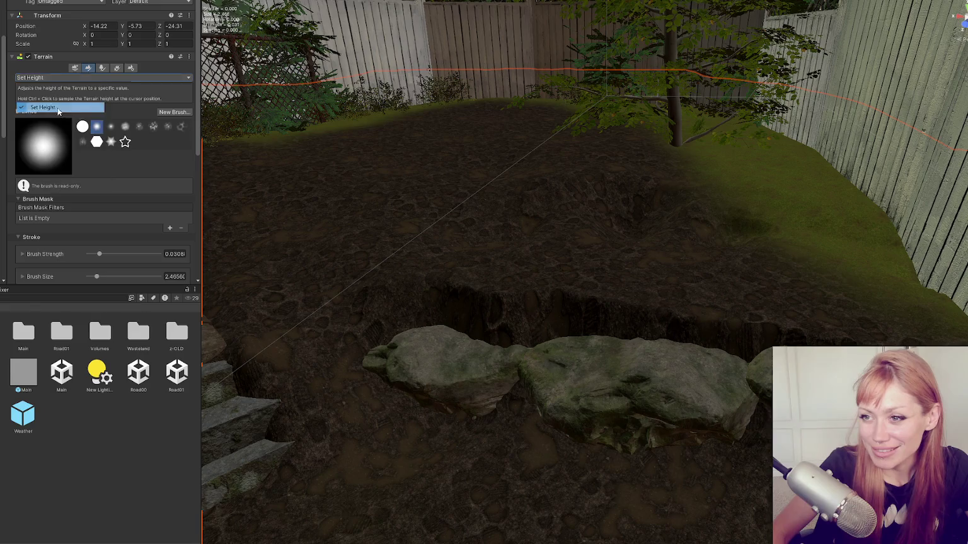
click(138, 127)
drag(89, 278, 88, 277)
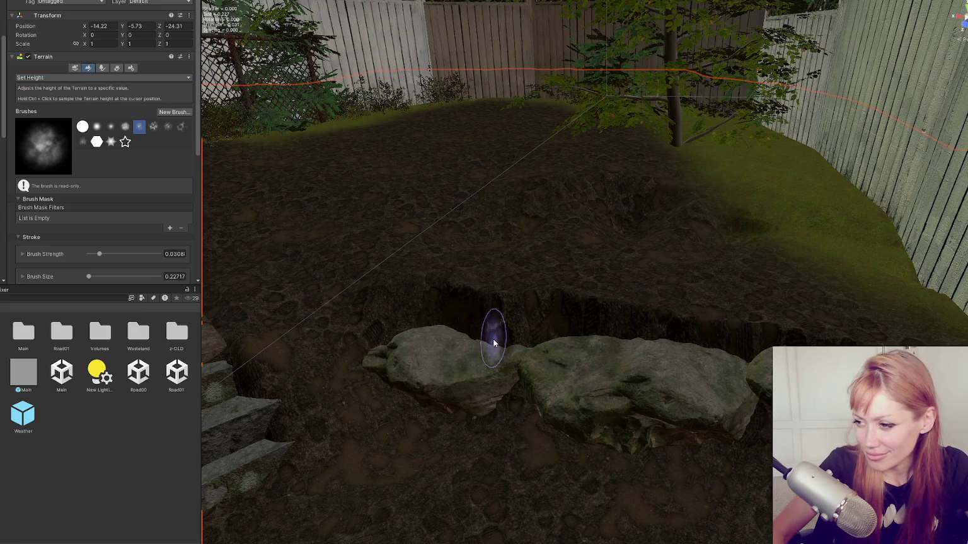
click(108, 278)
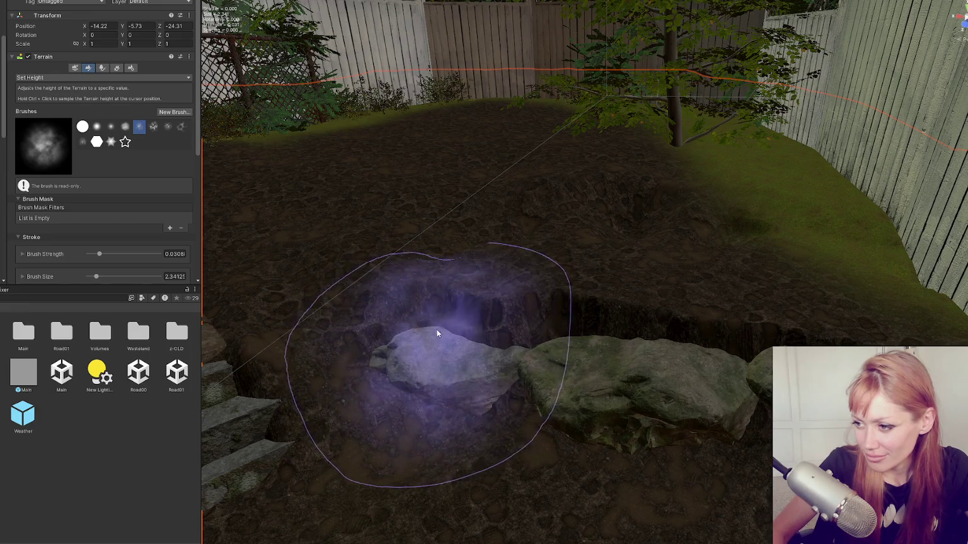
key([)
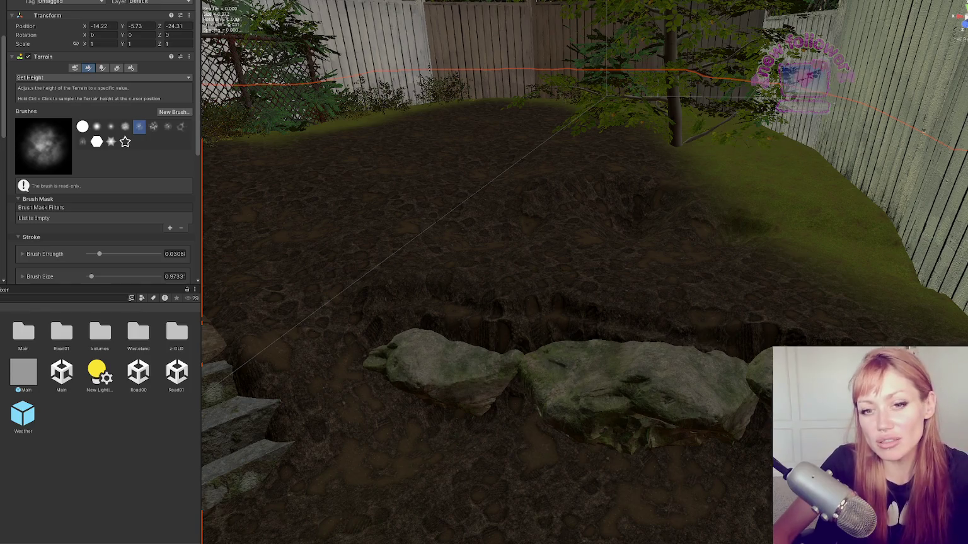
- Switch to the soft round brush and cap the Brush Size maximum at 1
scroll(504, 366, up, 3)
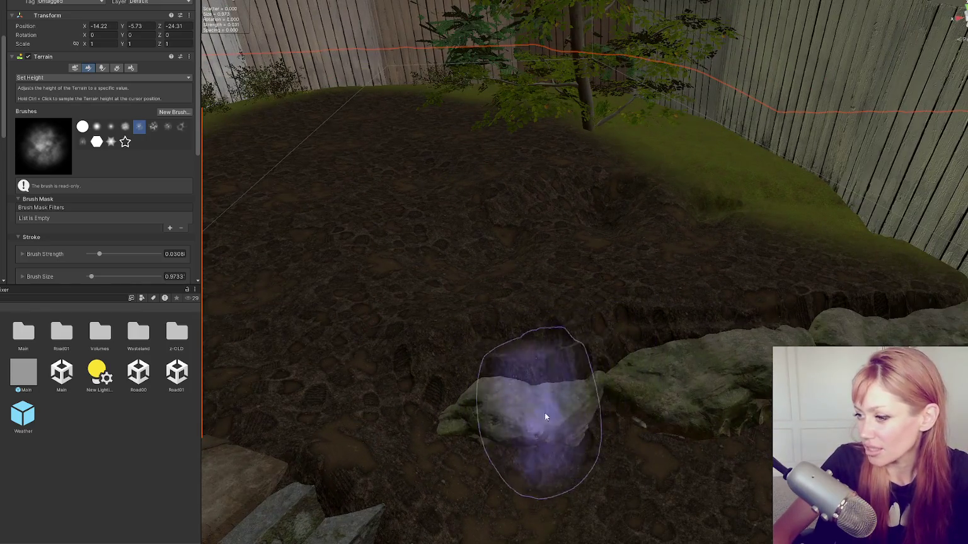
scroll(718, 380, down, 3)
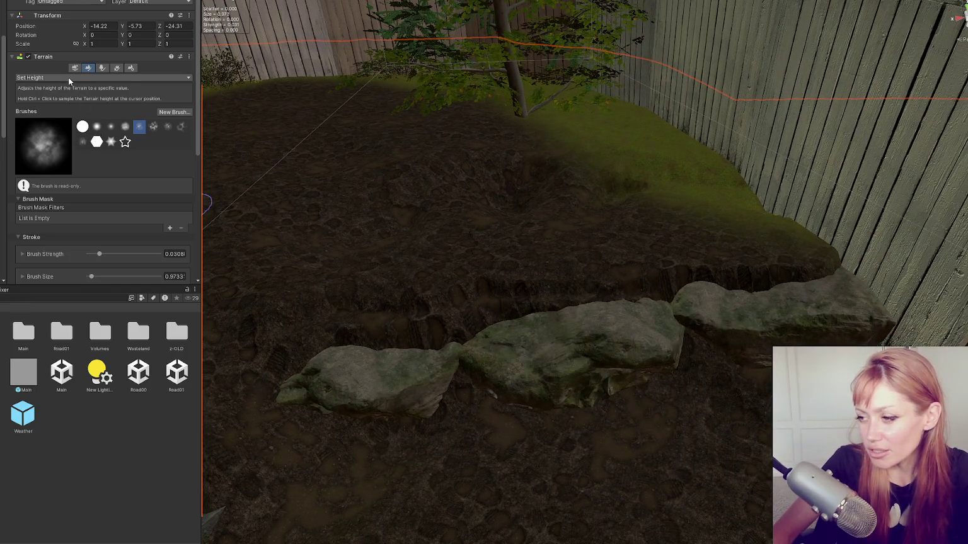
click(97, 127)
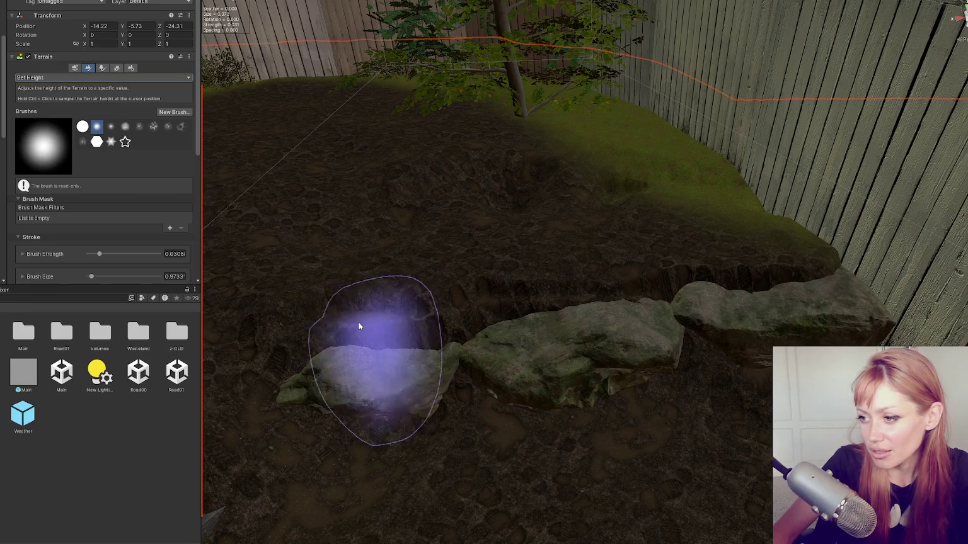
scroll(119, 254, down, 3)
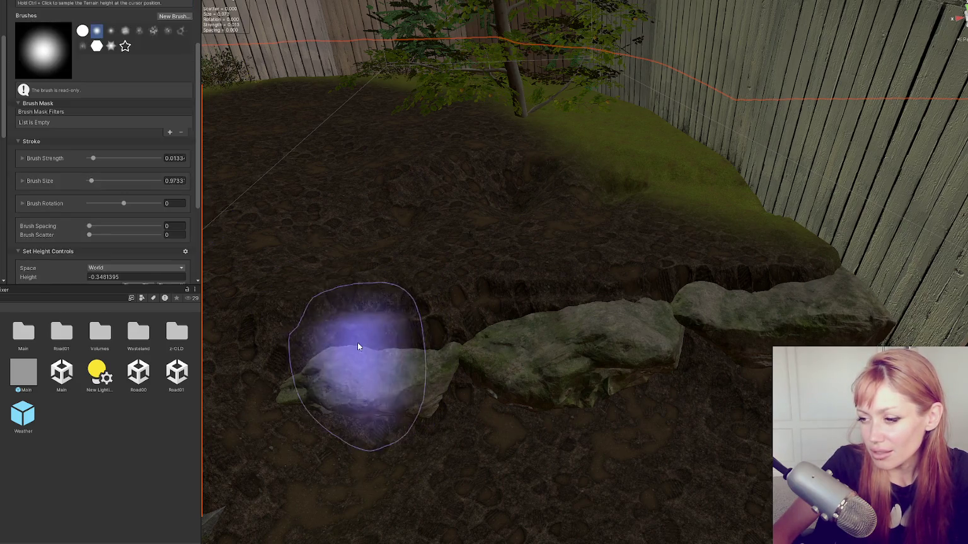
click(22, 181)
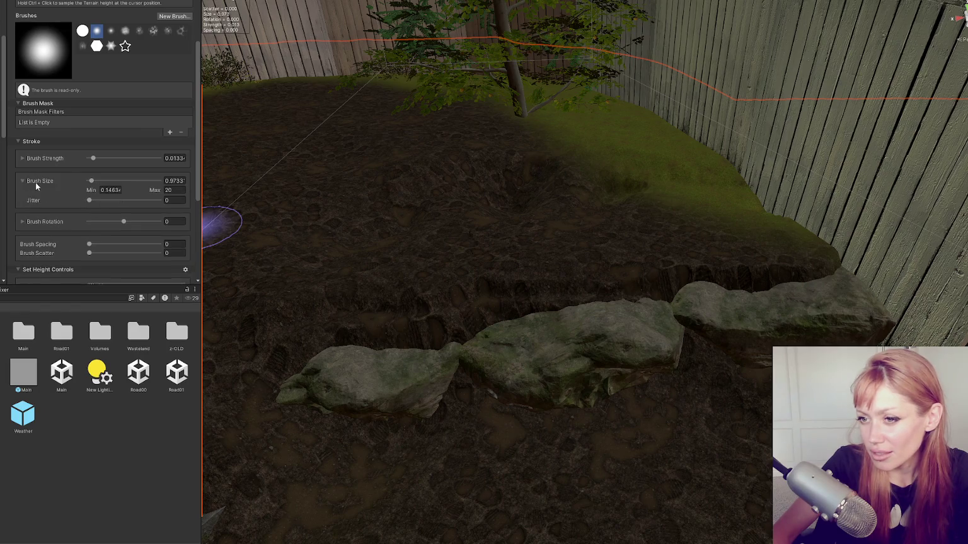
text(1)
key(Return)
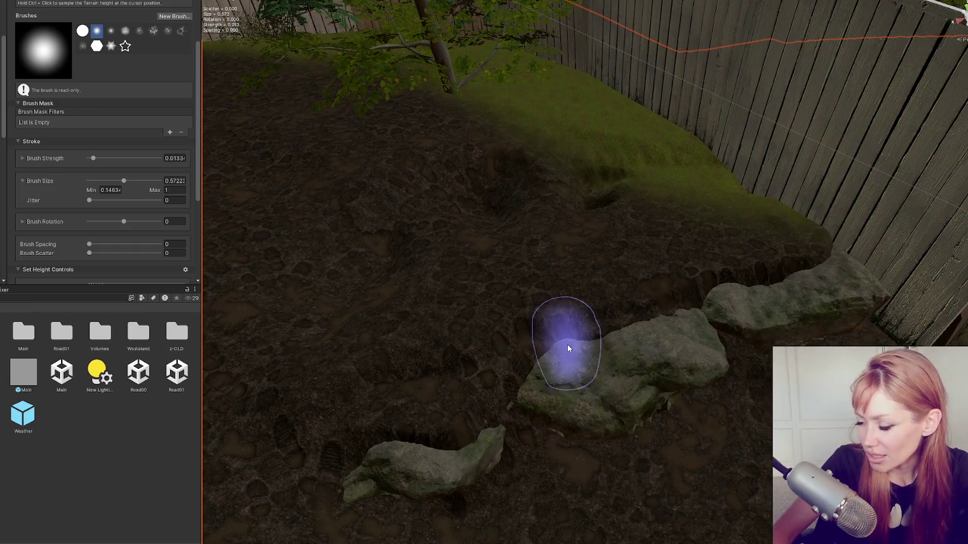
scroll(81, 74, up, 3)
click(81, 77)
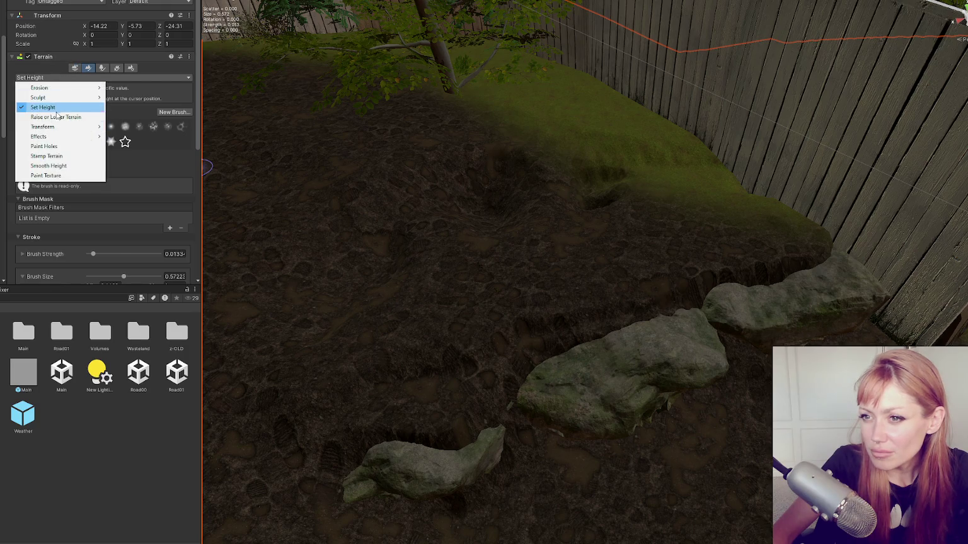
- Use Raise or Lower Terrain to paint dirt mounds up behind the Big_rock_02 row
click(44, 105)
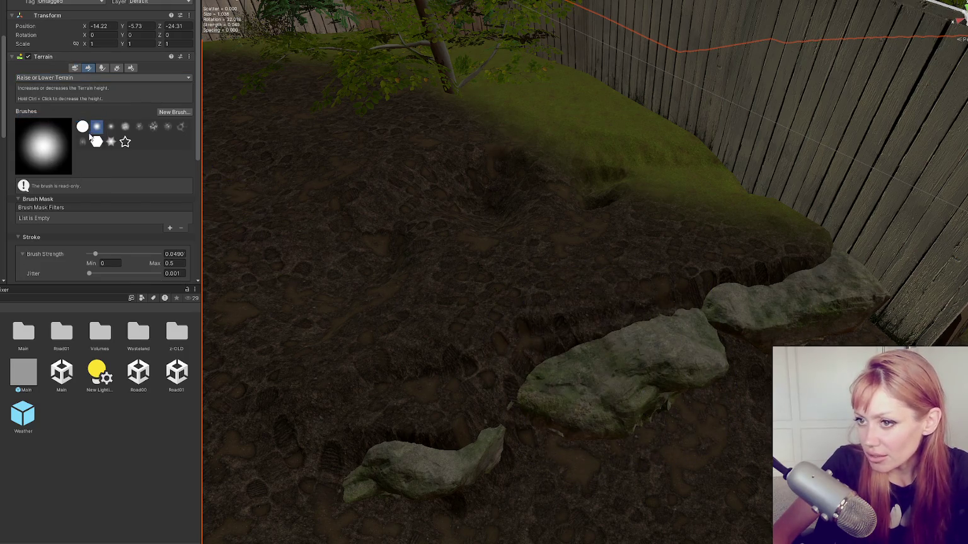
scroll(61, 206, down, 5)
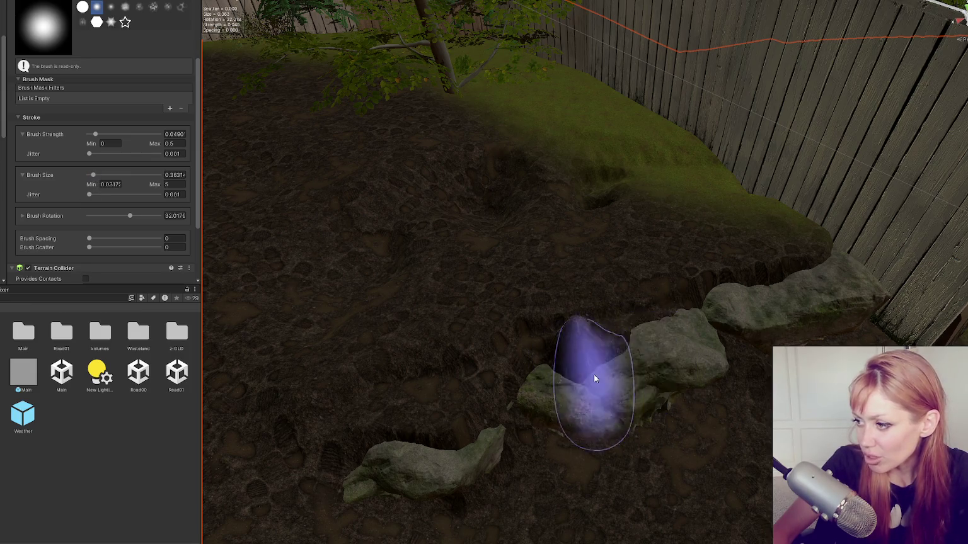
drag(652, 344, 459, 336)
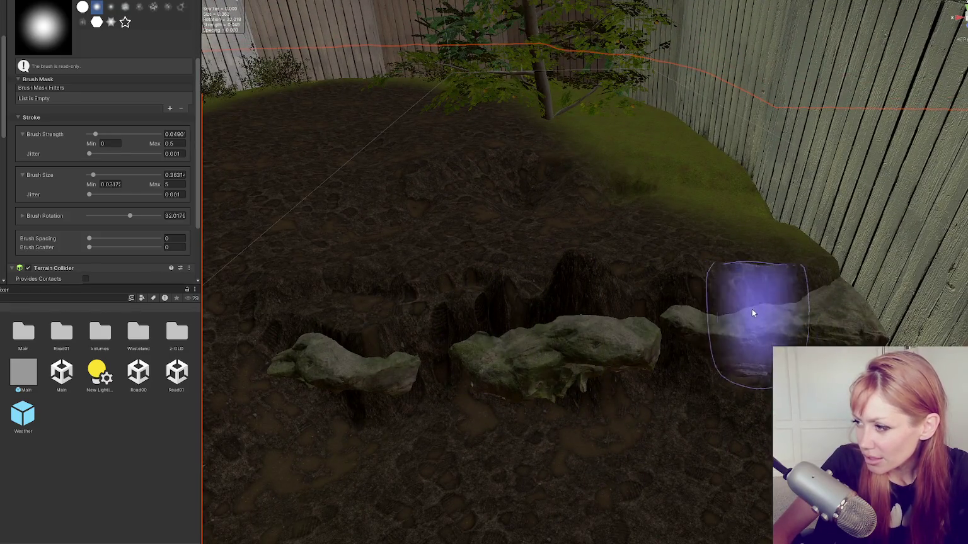
mouse_move(876, 320)
mouse_down()
mouse_move(794, 271)
mouse_move(616, 271)
mouse_up()
mouse_move(371, 305)
mouse_down()
mouse_move(481, 340)
mouse_move(493, 331)
mouse_move(378, 359)
mouse_up()
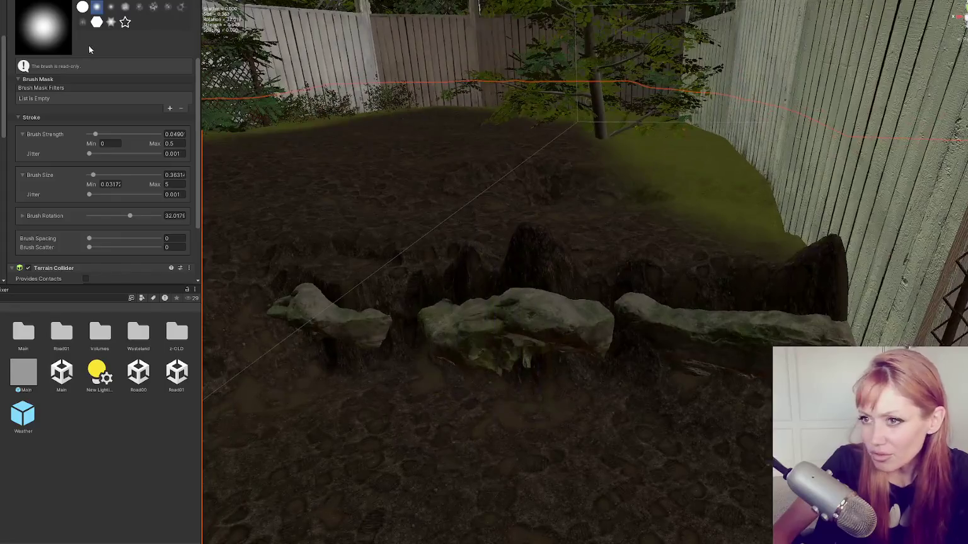
scroll(91, 49, up, 5)
click(56, 77)
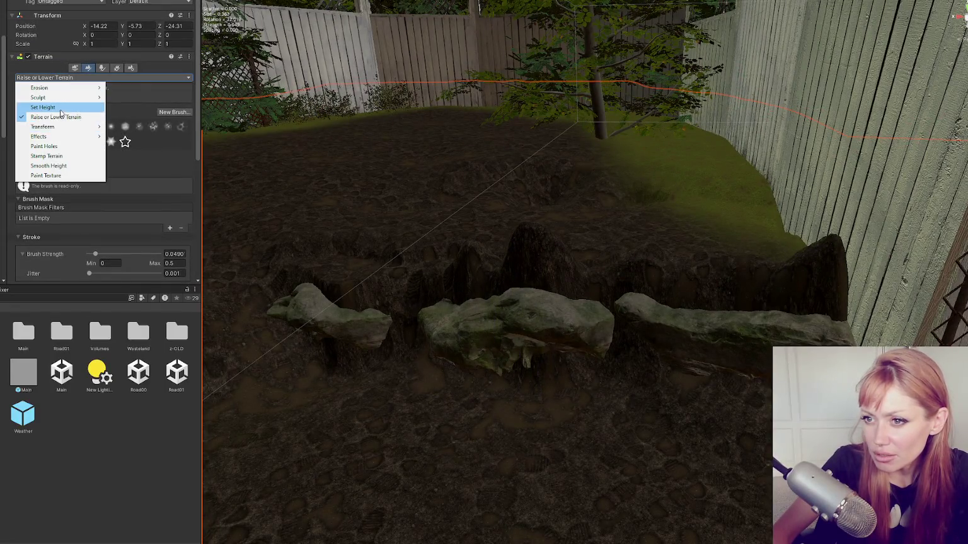
- Flatten the dirt behind the rocks with Set Height, then return to Raise or Lower Terrain
click(63, 106)
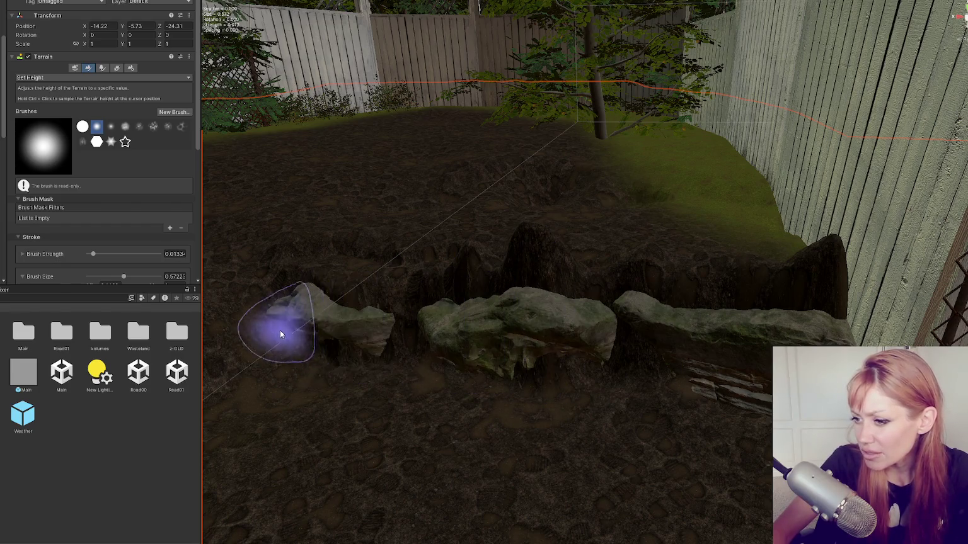
mouse_move(351, 331)
mouse_down()
mouse_move(512, 346)
mouse_move(361, 391)
mouse_up()
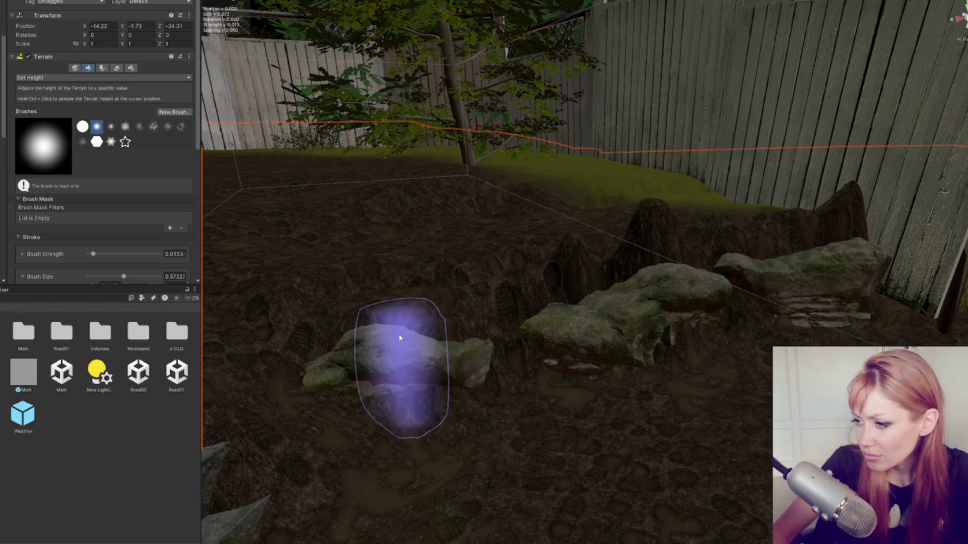
alt+drag(570, 298, 565, 339)
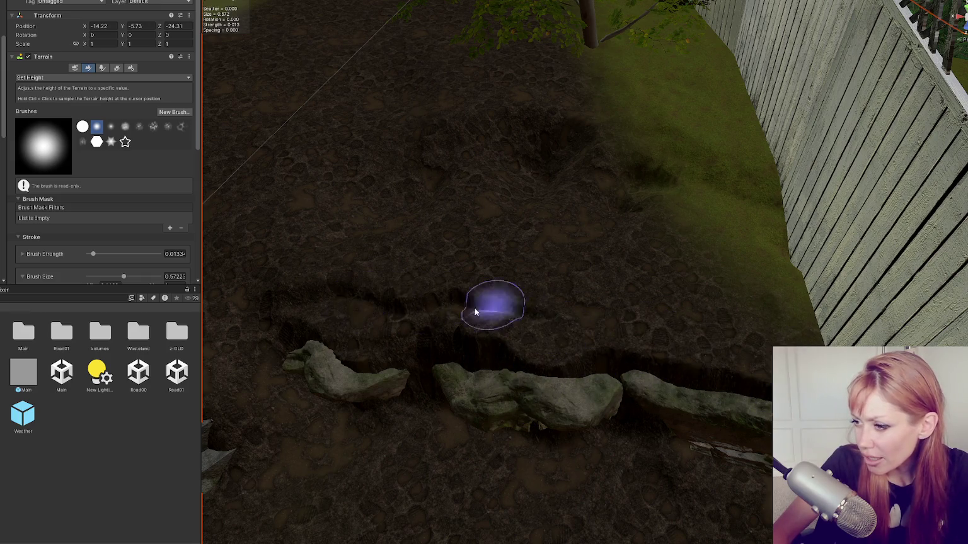
mouse_move(503, 292)
mouse_down()
mouse_move(595, 206)
mouse_move(669, 195)
mouse_move(547, 197)
mouse_up()
scroll(547, 197, up, 2)
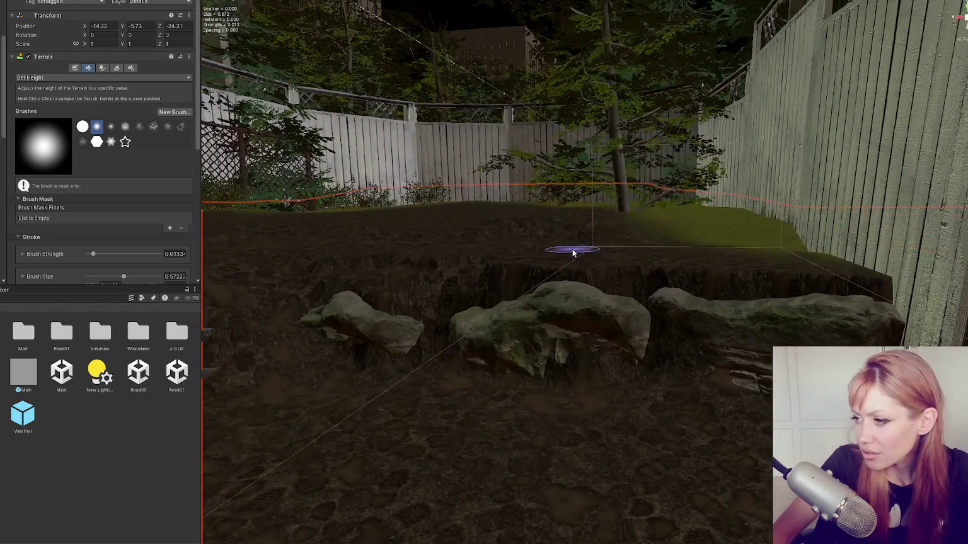
click(111, 77)
click(70, 117)
scroll(141, 213, down, 3)
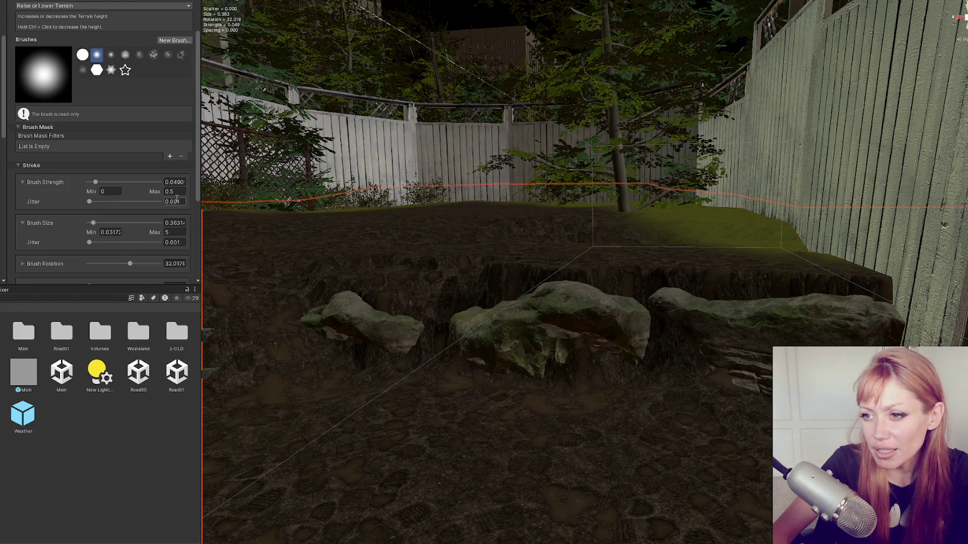
- Cap the Brush Strength maximum at 0.1
text(0.1)
key(Return)
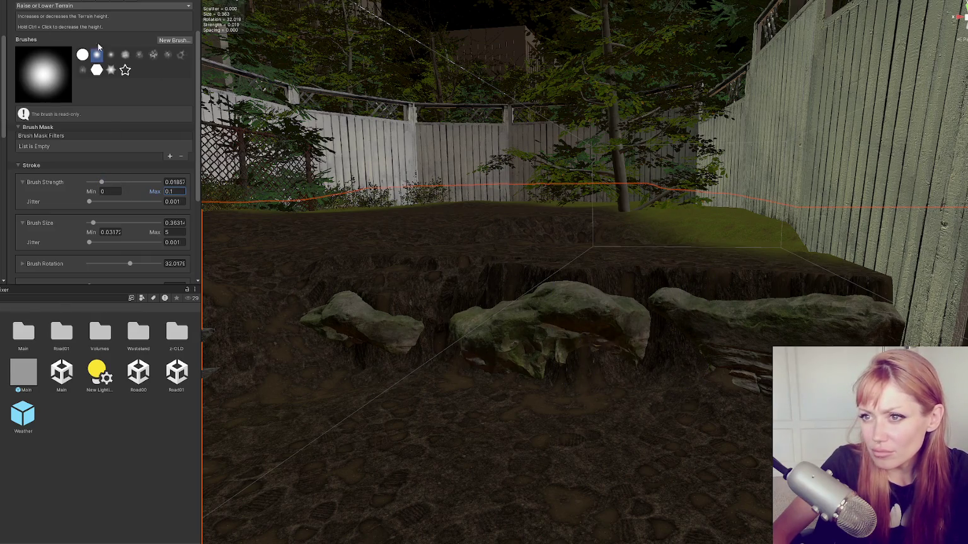
scroll(662, 372, up, 3)
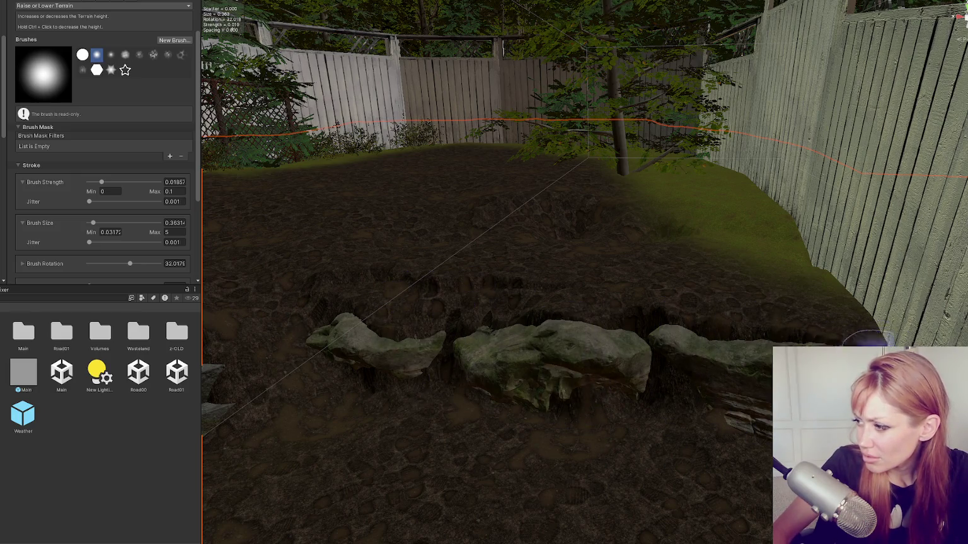
drag(629, 378, 563, 384)
mouse_move(565, 434)
mouse_down()
mouse_move(679, 410)
mouse_move(636, 409)
mouse_move(687, 388)
mouse_up()
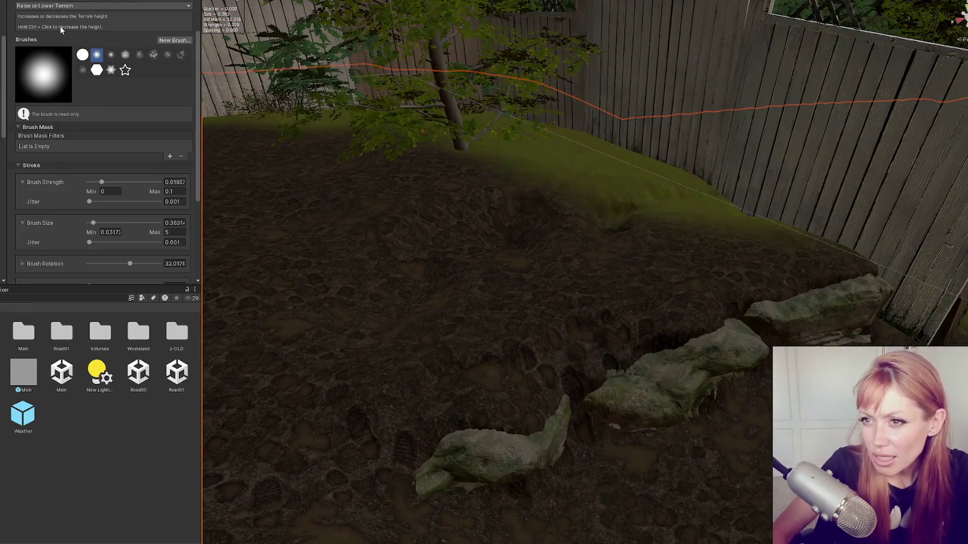
- Switch to Smooth Height with a smaller, weaker brush and soften the dirt around the rocks
click(60, 6)
click(44, 92)
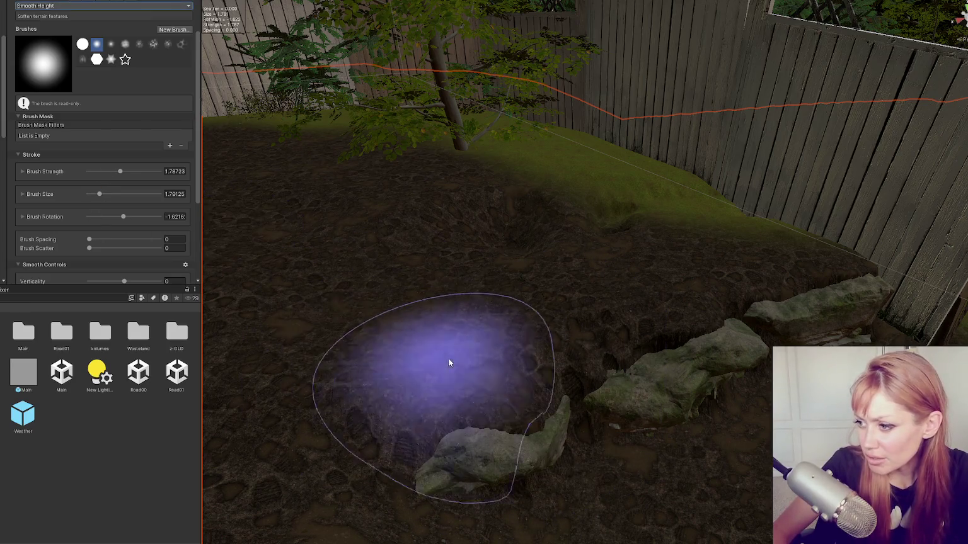
drag(104, 195, 95, 171)
scroll(101, 184, down, 2)
click(105, 147)
mouse_move(684, 320)
mouse_down()
mouse_move(756, 280)
mouse_move(885, 266)
mouse_up()
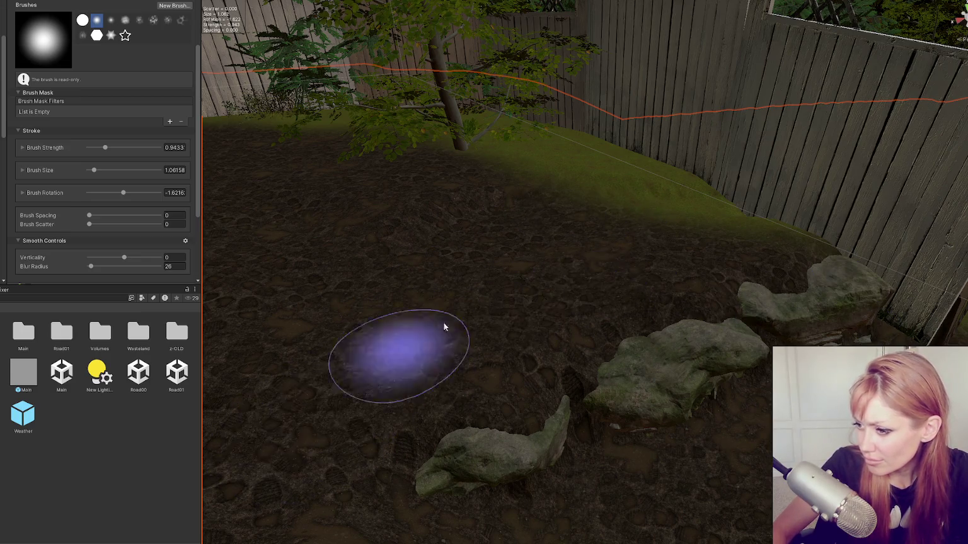
mouse_move(320, 415)
mouse_down()
mouse_move(302, 368)
mouse_move(433, 343)
mouse_up()
drag(491, 455, 432, 334)
mouse_move(546, 428)
mouse_down()
mouse_move(609, 389)
mouse_move(625, 408)
mouse_move(670, 407)
mouse_up()
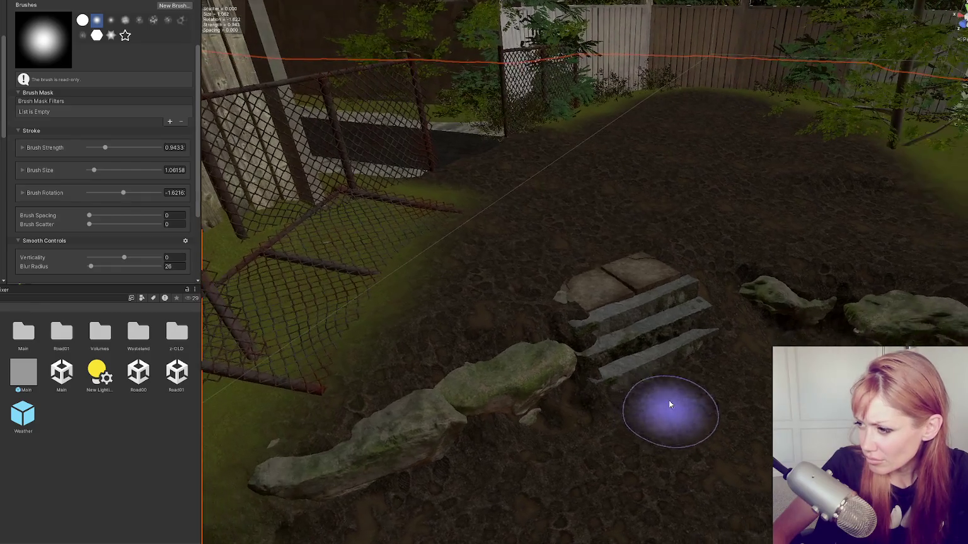
- Select the stone stairs and flat slab together and nudge them slightly right
click(629, 340)
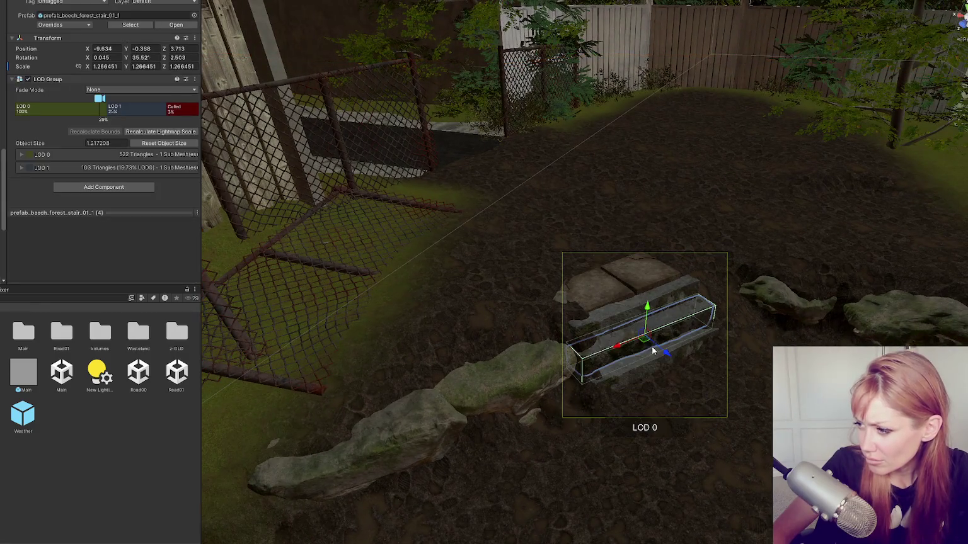
shift+click(611, 290)
key(e)
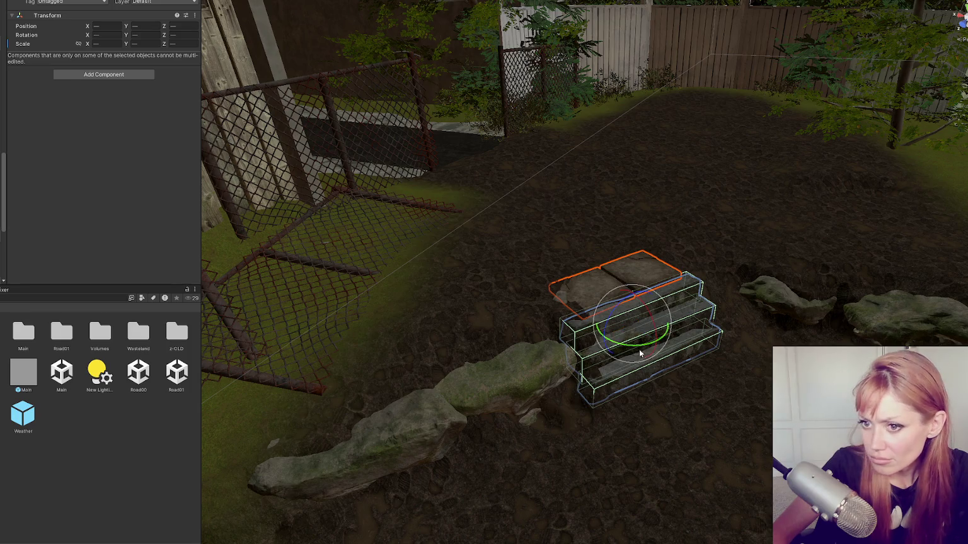
key(w)
mouse_move(612, 336)
mouse_down()
mouse_move(643, 333)
mouse_move(624, 325)
mouse_up()
- Select the terrain and set Raise or Lower Terrain with a brush size of about 1.36
click(753, 339)
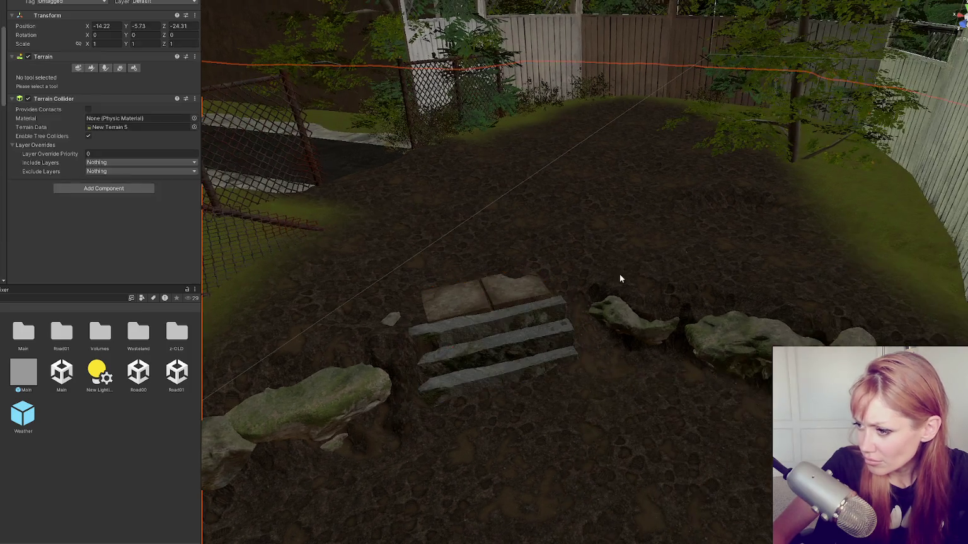
click(88, 69)
click(66, 77)
click(38, 105)
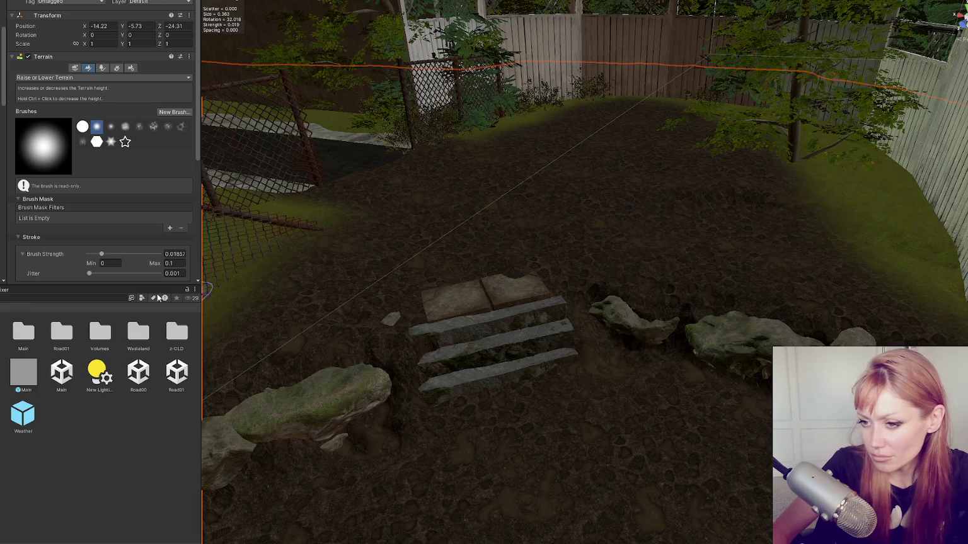
drag(97, 255, 95, 256)
scroll(120, 244, down, 3)
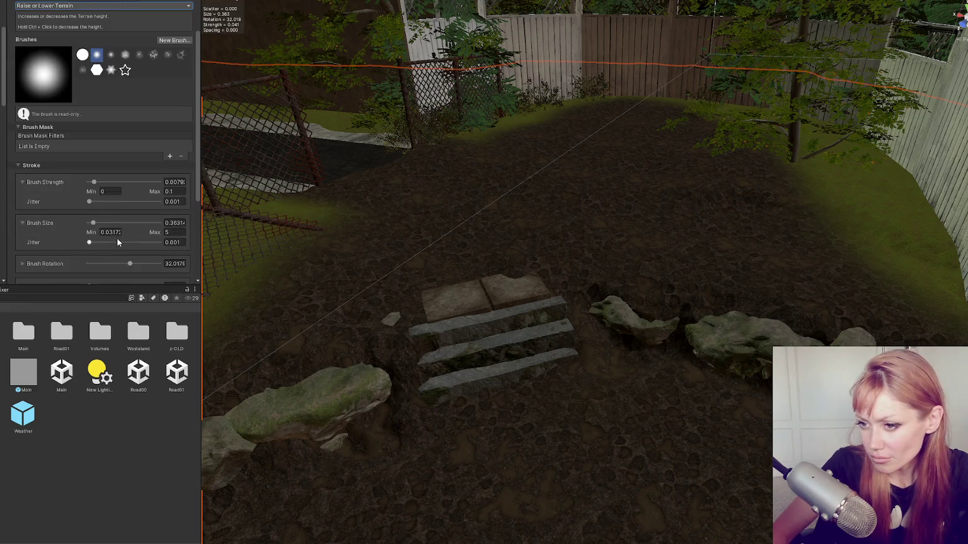
click(107, 221)
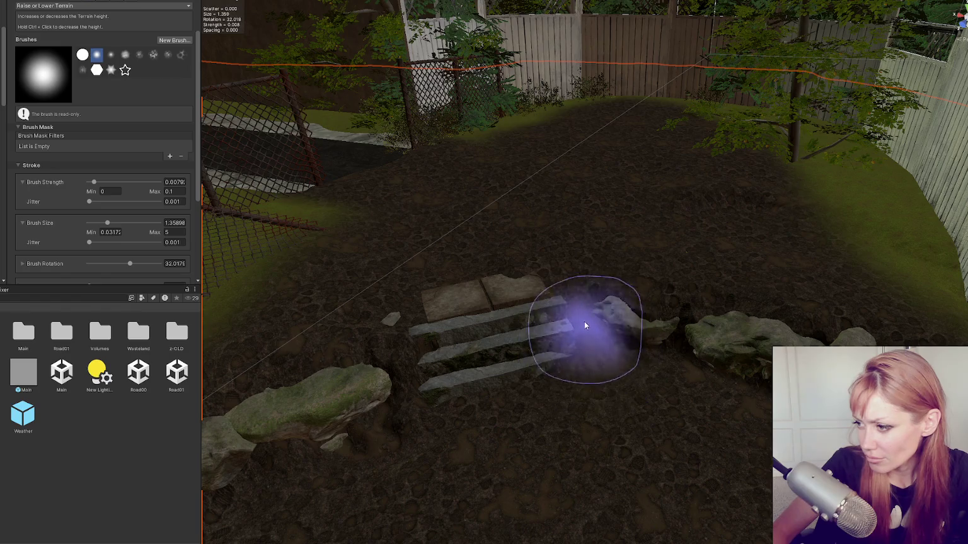
- Build dirt up against the stairs and lower it over the top slabs and surroundings
mouse_move(574, 316)
mouse_down()
mouse_move(569, 307)
mouse_move(596, 322)
mouse_move(600, 300)
mouse_move(557, 357)
mouse_move(558, 286)
mouse_up()
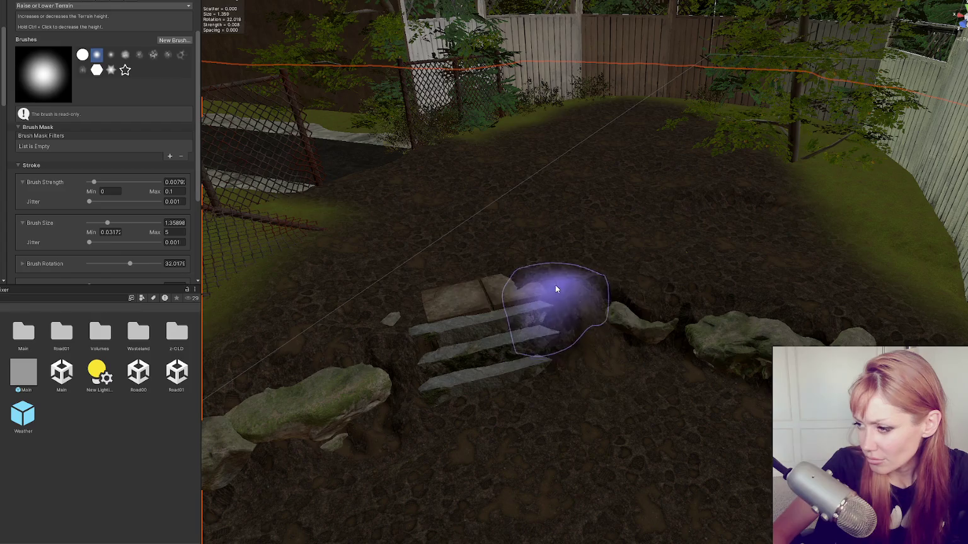
mouse_move(413, 295)
ctrl+mouse_down()
mouse_move(384, 316)
mouse_move(445, 287)
mouse_move(488, 316)
mouse_move(505, 409)
mouse_move(512, 323)
ctrl+mouse_up()
mouse_move(666, 460)
alt+mouse_down()
mouse_move(645, 369)
mouse_move(607, 323)
mouse_move(623, 289)
mouse_move(563, 292)
alt+mouse_up()
click(38, 7)
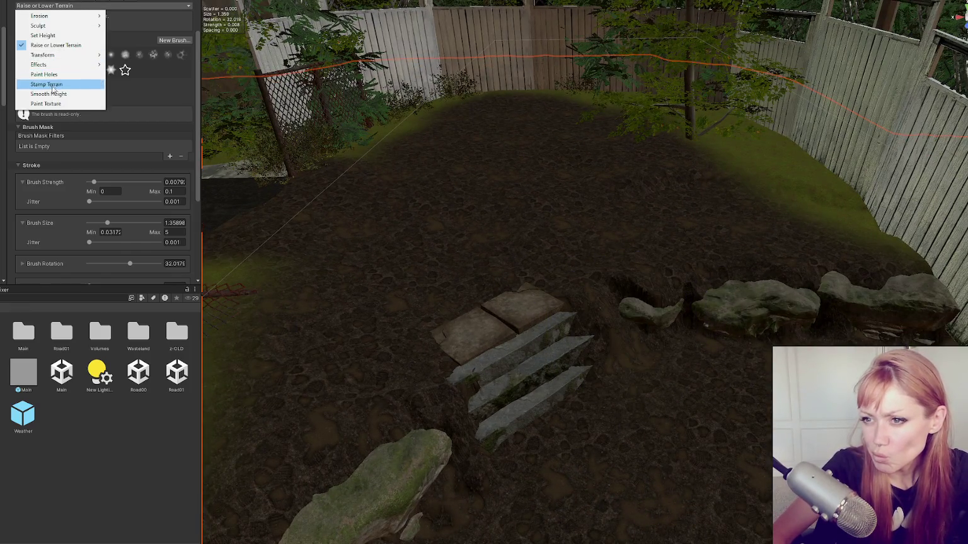
- Use Smooth Height to blend the dirt over and around the stone stairs
click(39, 81)
mouse_move(633, 267)
mouse_down()
mouse_move(550, 292)
mouse_move(595, 311)
mouse_up()
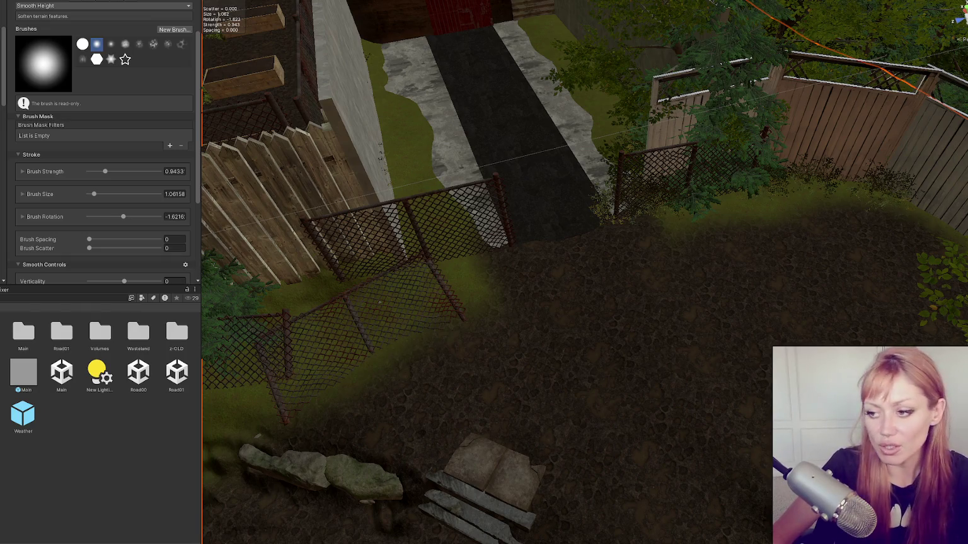
scroll(496, 249, up, 2)
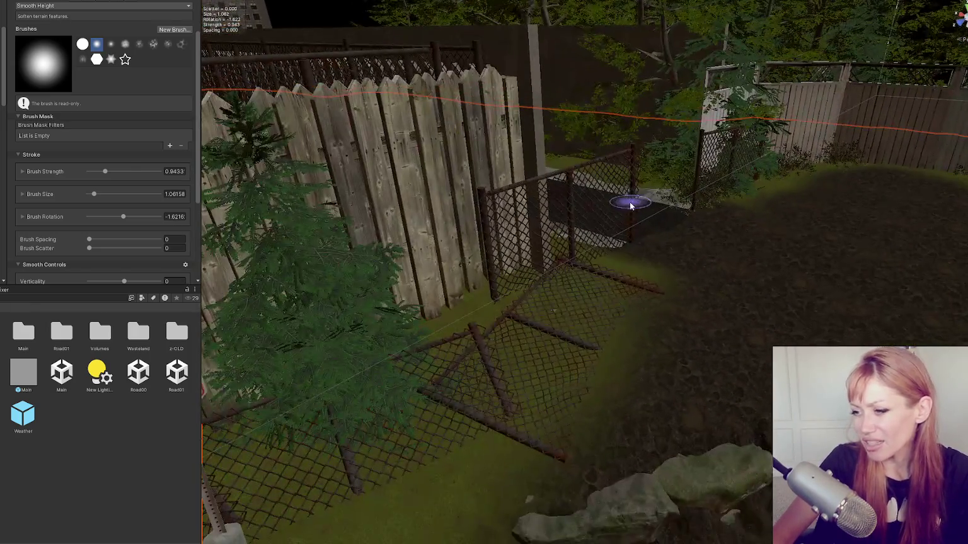
- Shift the fallen chain-link fence and rotate it to a steeper lean of about -61.7 on Z
click(498, 431)
mouse_move(573, 383)
mouse_down()
mouse_move(382, 347)
mouse_move(565, 371)
mouse_move(534, 348)
mouse_move(651, 365)
mouse_move(545, 370)
mouse_move(712, 323)
mouse_move(689, 346)
mouse_up()
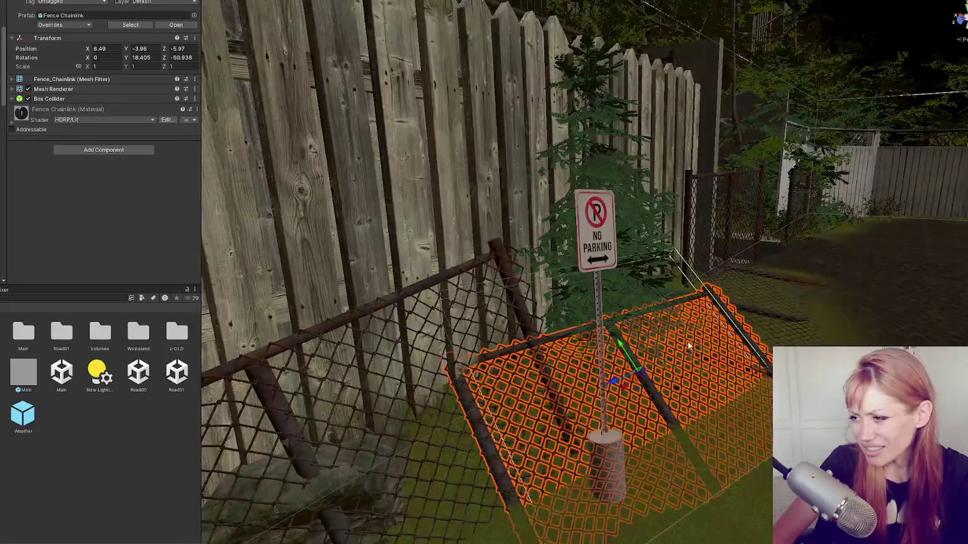
drag(624, 349, 642, 359)
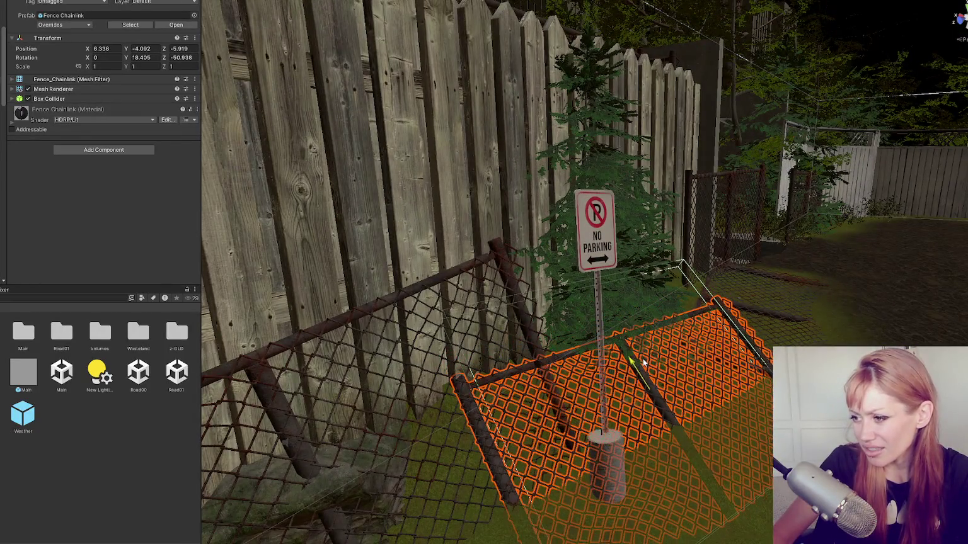
key(e)
mouse_move(680, 402)
mouse_down()
mouse_move(680, 392)
mouse_move(663, 419)
mouse_move(638, 397)
mouse_move(648, 383)
mouse_move(659, 391)
mouse_move(477, 386)
mouse_move(509, 400)
mouse_up()
key(w)
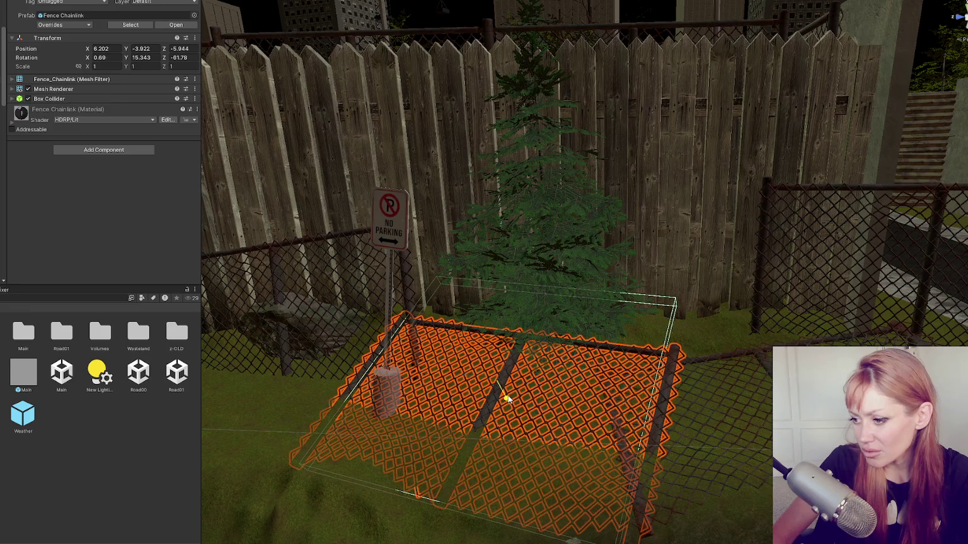
scroll(719, 444, down, 10)
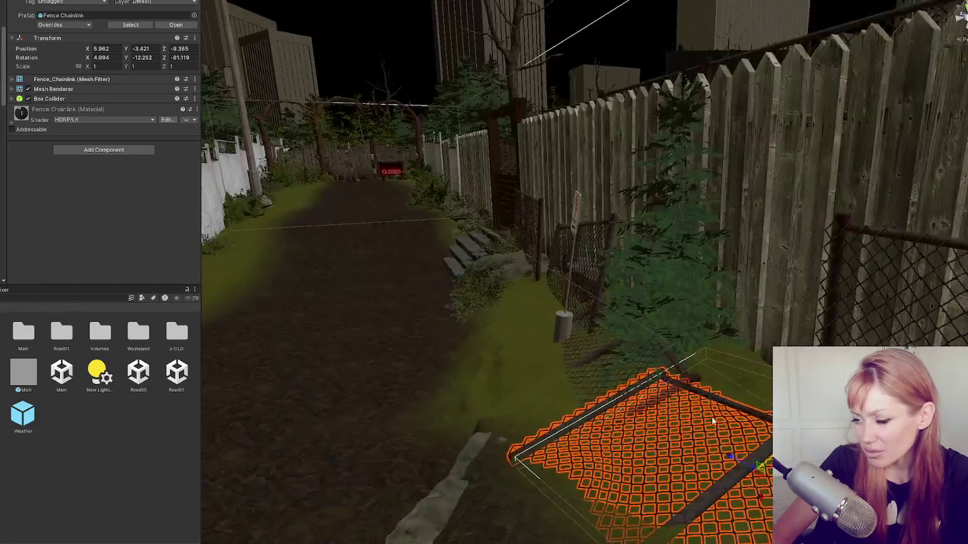
click(403, 384)
scroll(659, 380, up, 5)
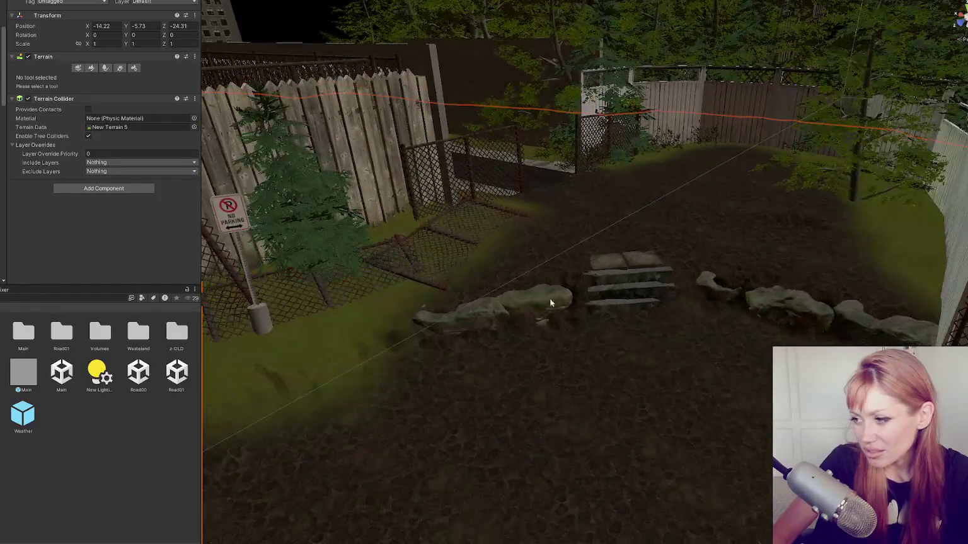
- Move a Big_rock_02 near the stairs left onto the path, sink it lower, and turn it
click(529, 303)
scroll(680, 327, up, 3)
click(737, 286)
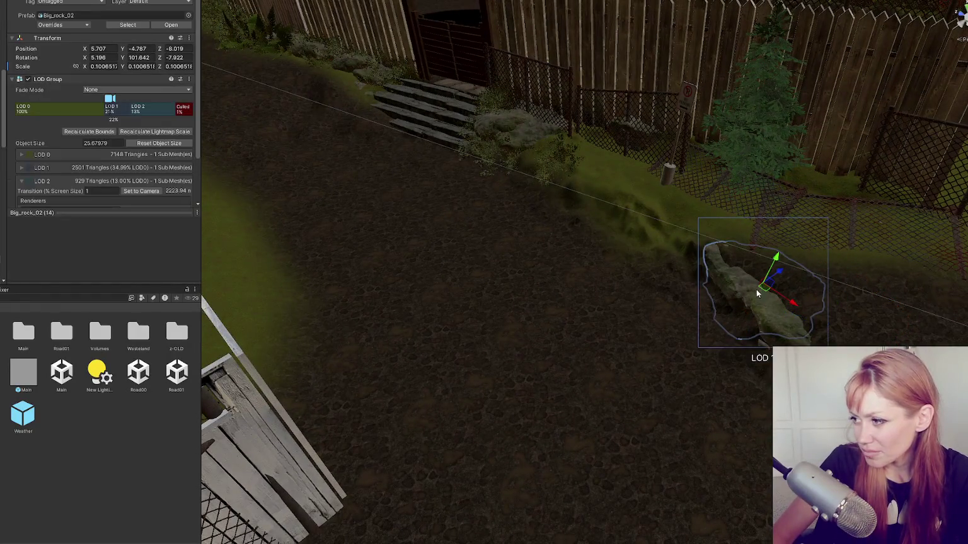
click(543, 129)
mouse_move(569, 124)
mouse_down()
mouse_move(324, 172)
mouse_move(246, 138)
mouse_up()
scroll(415, 253, up, 3)
key(f)
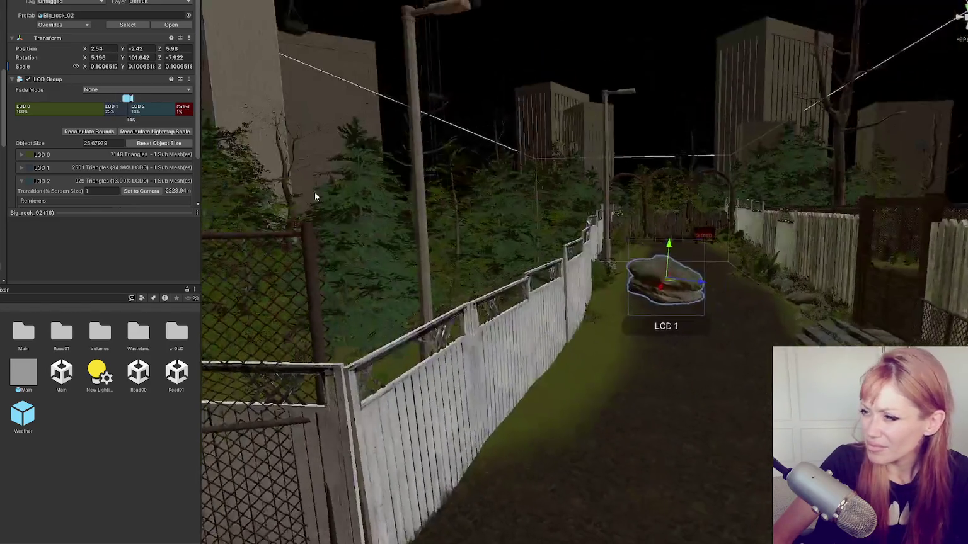
mouse_move(667, 277)
mouse_down()
mouse_move(667, 308)
mouse_move(680, 313)
mouse_up()
key(e)
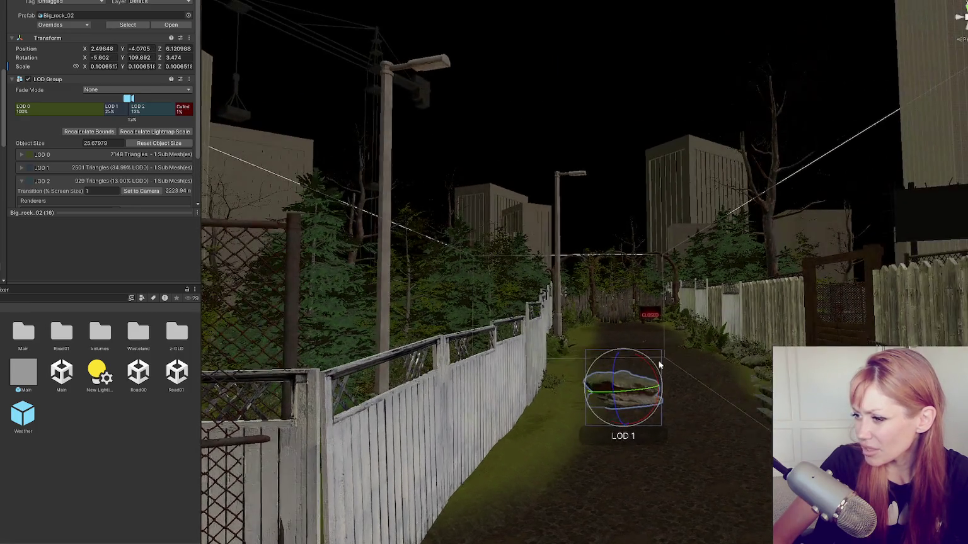
mouse_move(659, 369)
mouse_down()
mouse_move(659, 388)
mouse_move(680, 384)
mouse_move(618, 383)
mouse_move(691, 383)
mouse_move(648, 368)
mouse_move(649, 381)
mouse_move(671, 392)
mouse_move(634, 387)
mouse_move(626, 374)
mouse_move(626, 398)
mouse_move(661, 392)
mouse_move(612, 381)
mouse_move(632, 375)
mouse_move(579, 379)
mouse_move(541, 369)
mouse_move(643, 382)
mouse_move(626, 376)
mouse_up()
key(w)
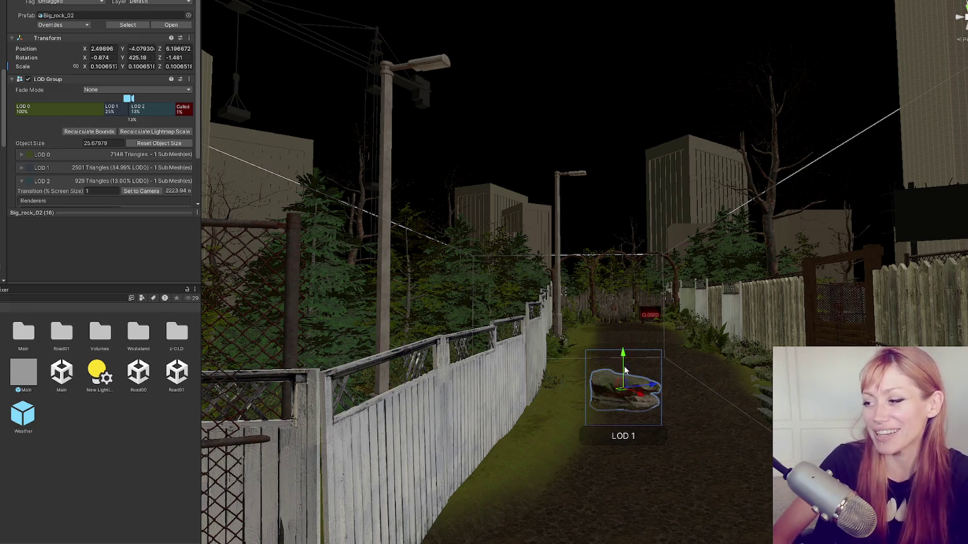
- Move the rock farther up the alley path
click(636, 410)
click(627, 389)
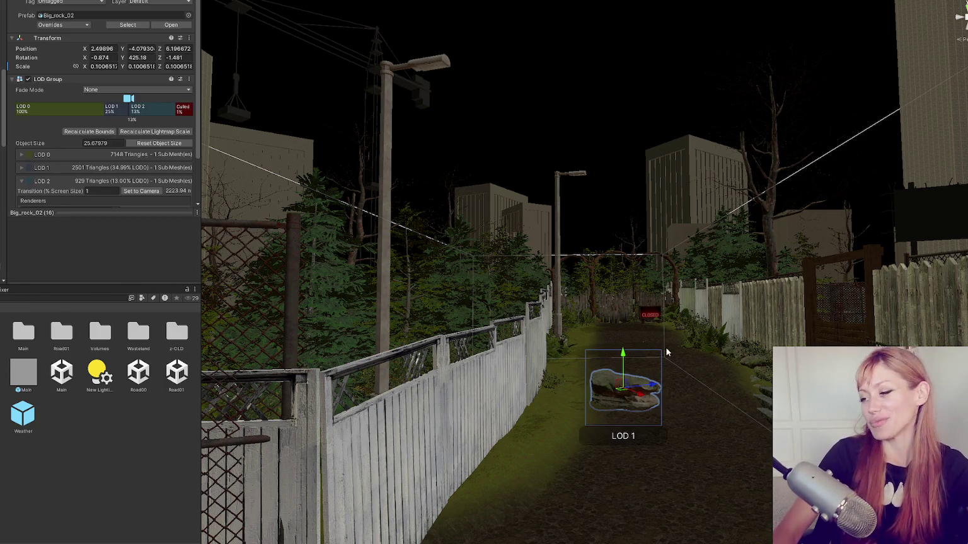
drag(632, 376, 598, 340)
mouse_move(634, 383)
mouse_down()
mouse_move(610, 365)
mouse_move(700, 418)
mouse_up()
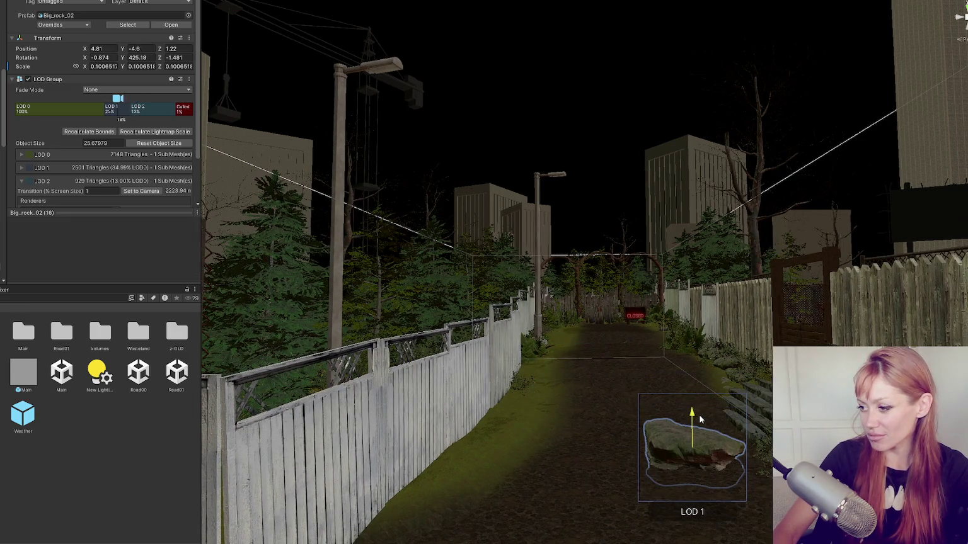
mouse_move(717, 460)
mouse_down()
mouse_move(671, 411)
mouse_move(607, 395)
mouse_move(637, 400)
mouse_move(563, 369)
mouse_move(620, 384)
mouse_move(568, 403)
mouse_move(580, 404)
mouse_move(726, 381)
mouse_move(709, 375)
mouse_up()
- Duplicate the left path rock and place the copy near the CLOSED gate at 2.12, -3.39, 19.77
click(573, 396)
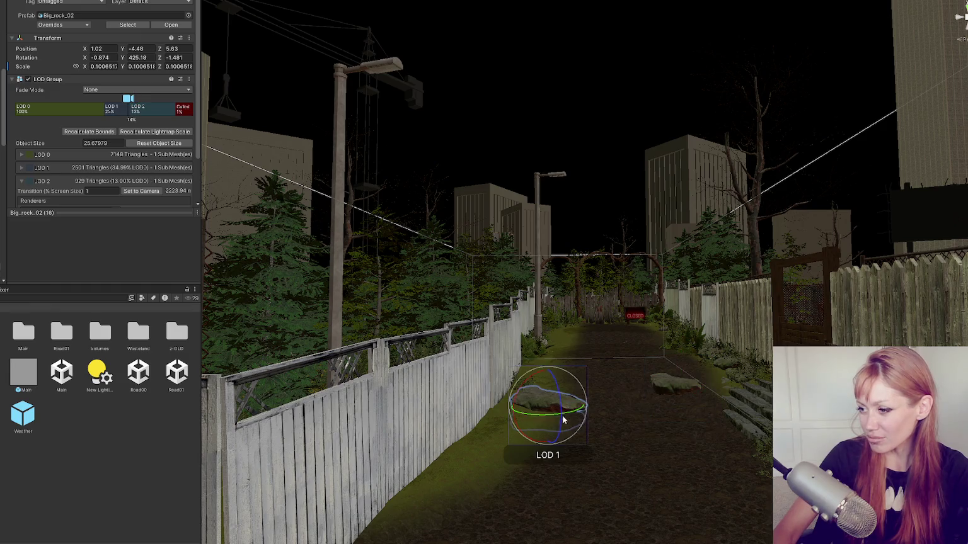
key(ctrl+d)
mouse_move(571, 409)
mouse_down()
mouse_move(588, 384)
mouse_move(583, 336)
mouse_move(642, 340)
mouse_move(587, 338)
mouse_move(605, 328)
mouse_move(583, 321)
mouse_move(586, 331)
mouse_move(653, 304)
mouse_move(656, 369)
mouse_move(655, 282)
mouse_move(639, 335)
mouse_up()
key(f)
scroll(627, 330, down, 3)
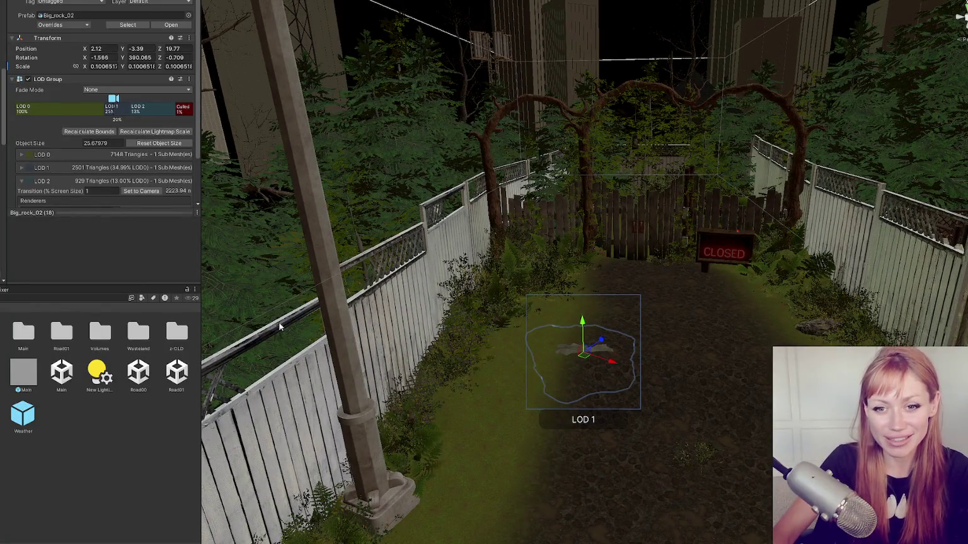
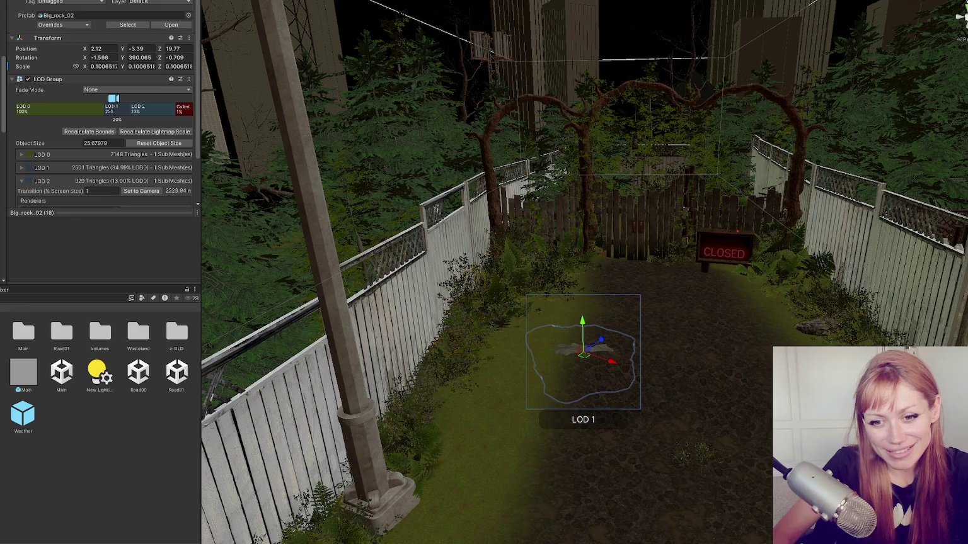
- Raise and slide one Big_rock_02 along the path, then move and turn a second rock beside the bushes
drag(584, 330, 584, 322)
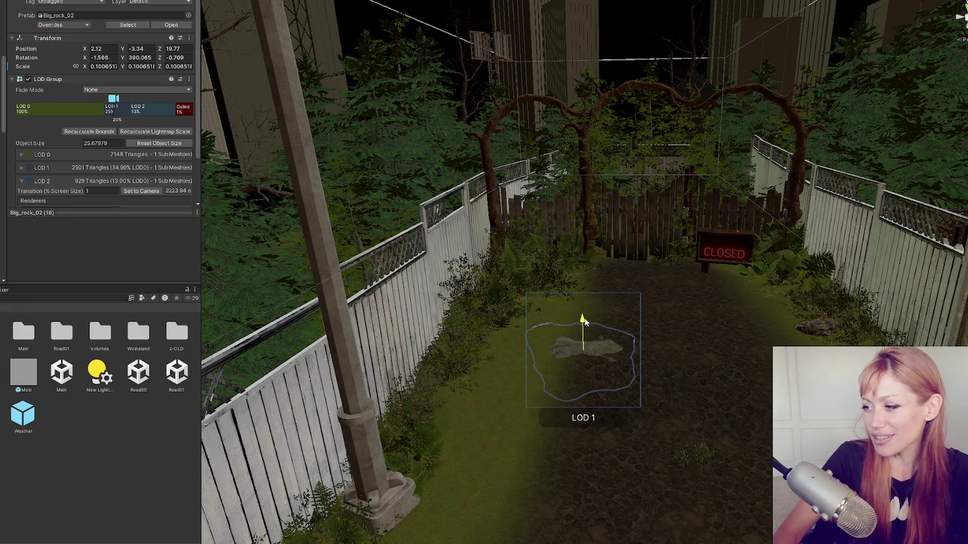
mouse_move(611, 361)
mouse_down()
mouse_move(813, 429)
mouse_move(841, 400)
mouse_up()
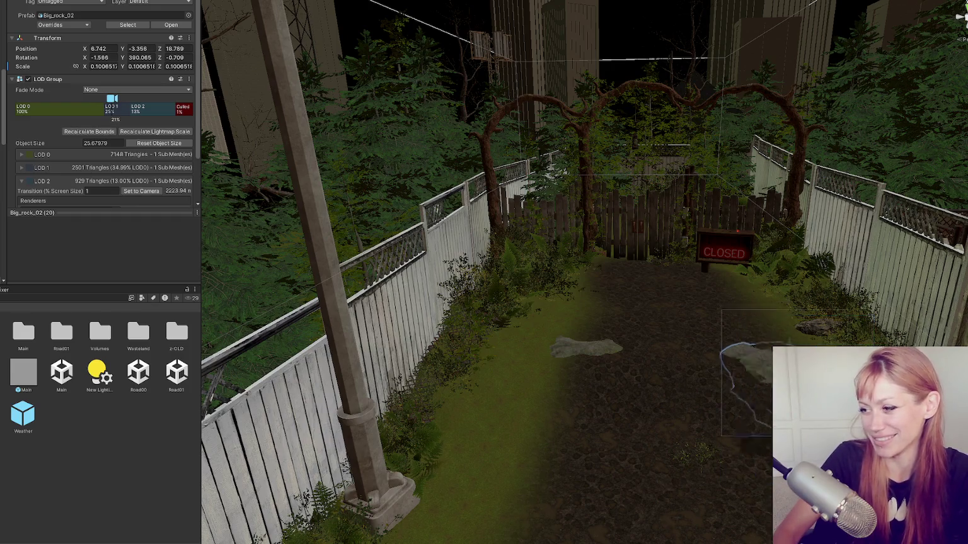
click(540, 321)
mouse_move(540, 290)
mouse_down()
mouse_move(460, 328)
mouse_move(540, 371)
mouse_move(386, 392)
mouse_move(521, 376)
mouse_move(441, 394)
mouse_move(371, 393)
mouse_up()
key(e)
key(w)
mouse_move(530, 324)
mouse_down()
mouse_move(475, 330)
mouse_move(496, 331)
mouse_move(478, 368)
mouse_move(633, 351)
mouse_move(638, 365)
mouse_up()
- Select the terrain and turn the view toward the path and CLOSED sign
scroll(654, 370, down, 3)
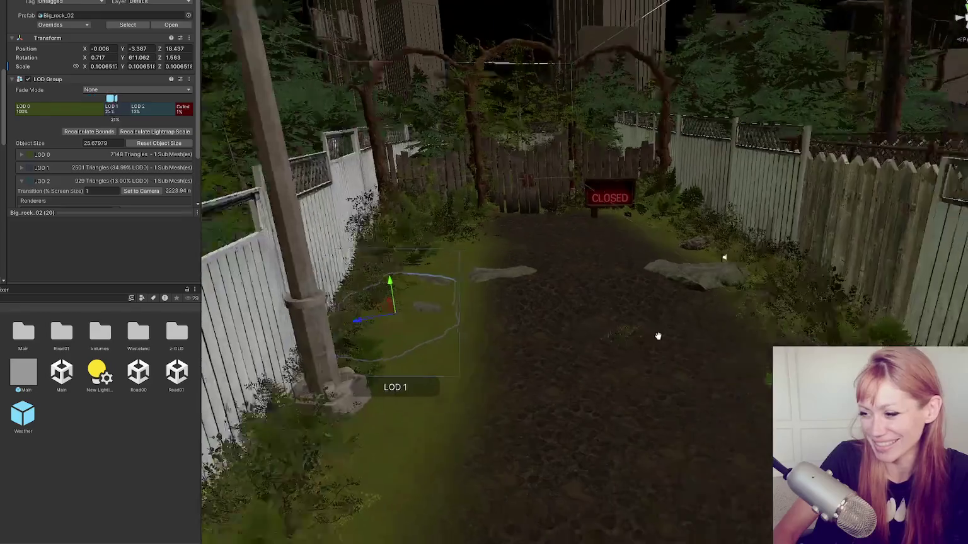
click(520, 322)
scroll(556, 327, up, 3)
mouse_move(555, 327)
mouse_down()
mouse_move(605, 332)
mouse_move(551, 323)
mouse_up()
- Choose the Raise or Lower Terrain sculpting tool from the Paint Terrain tool list
click(91, 67)
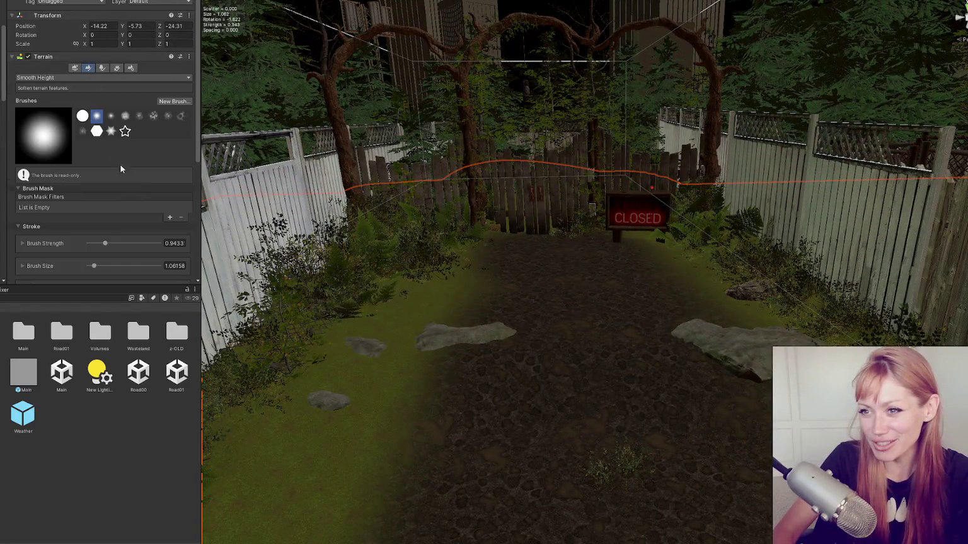
click(29, 78)
click(43, 107)
click(54, 78)
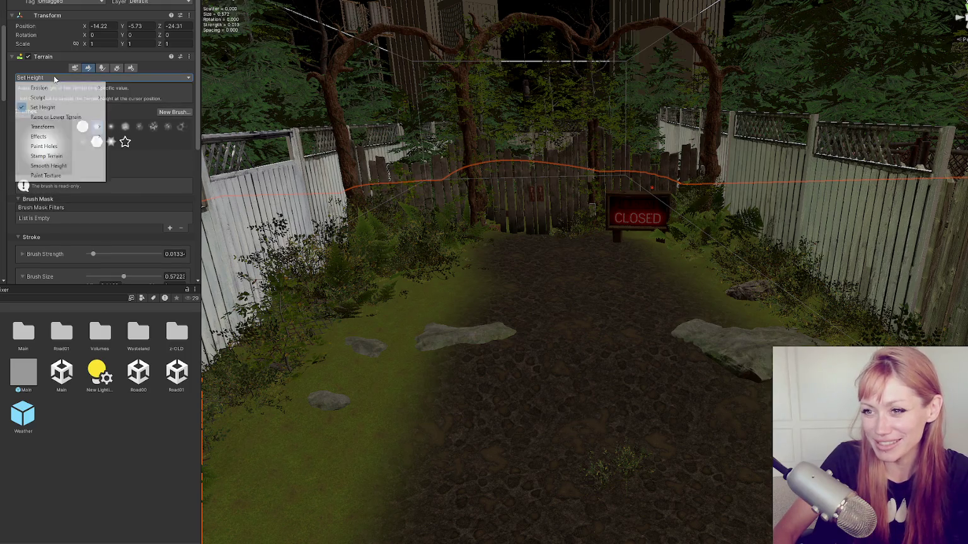
click(64, 118)
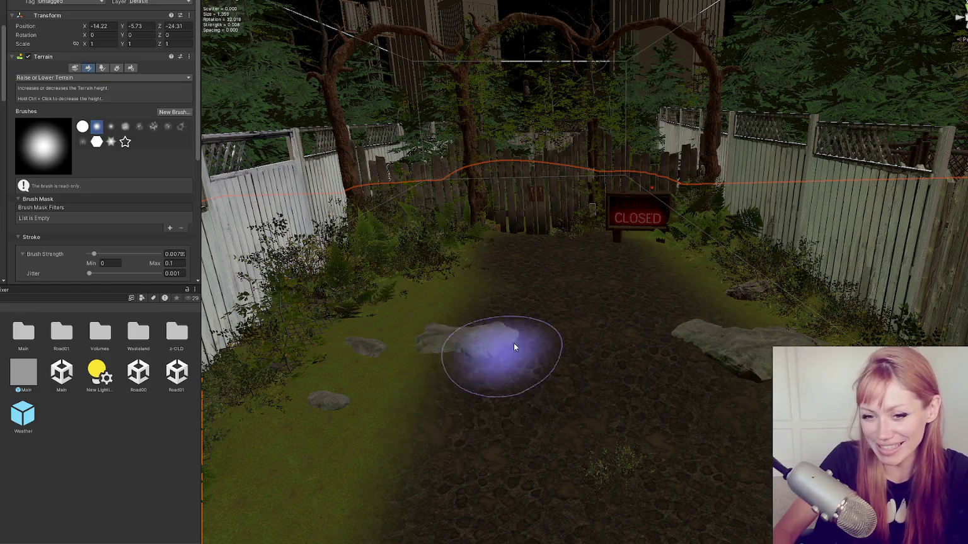
- Lower the grass around the small left, middle and right rocks beside the path
scroll(497, 356, up, 3)
mouse_move(452, 371)
mouse_down()
mouse_move(384, 352)
mouse_move(319, 449)
mouse_move(331, 448)
mouse_up()
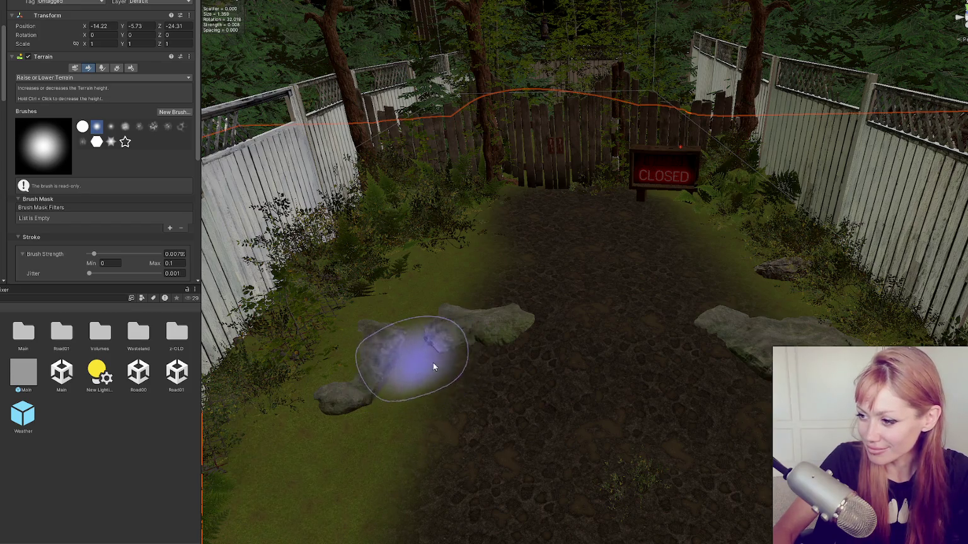
scroll(419, 362, down, 2)
mouse_move(520, 235)
mouse_down()
mouse_move(446, 258)
mouse_move(464, 279)
mouse_up()
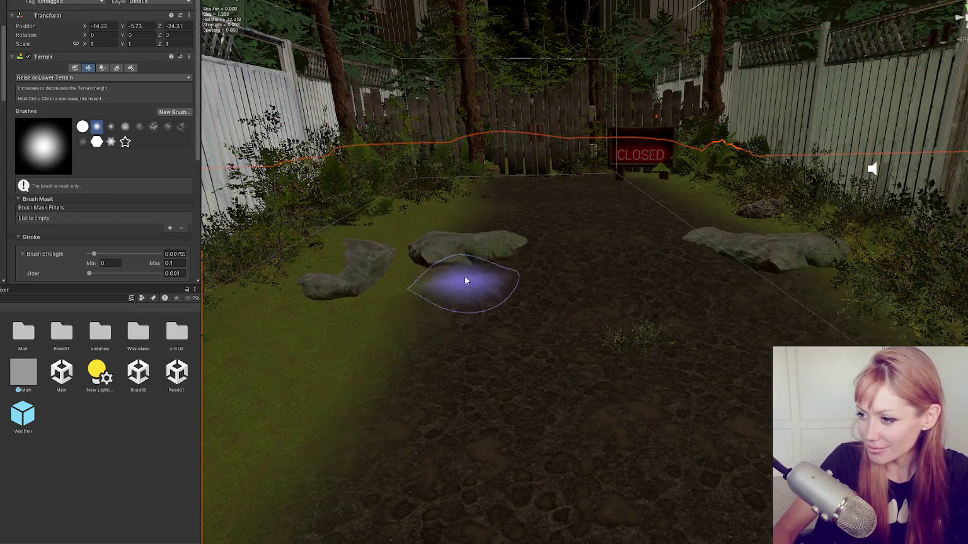
mouse_move(712, 252)
mouse_down()
mouse_move(799, 288)
mouse_move(803, 277)
mouse_move(756, 313)
mouse_up()
scroll(762, 263, down, 2)
scroll(763, 263, down, 2)
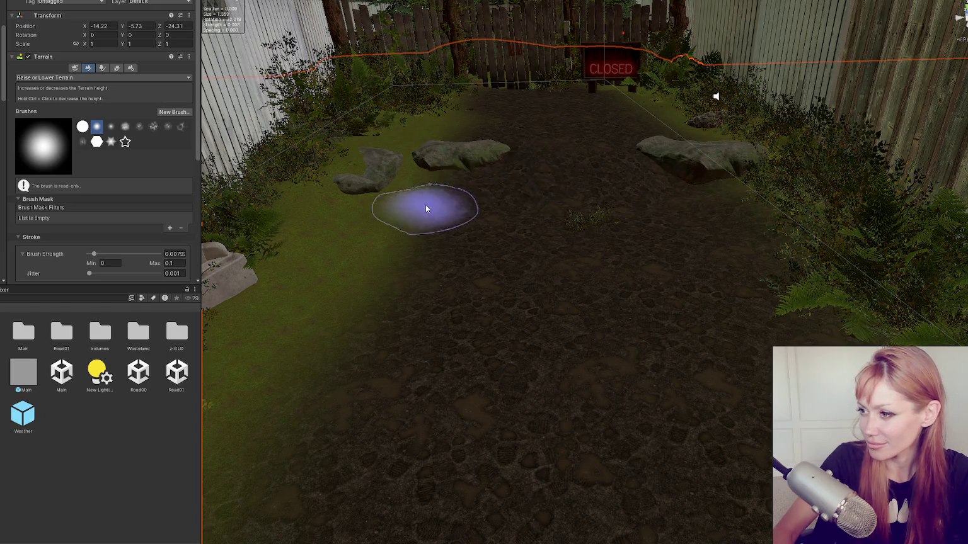
scroll(426, 168, down, 3)
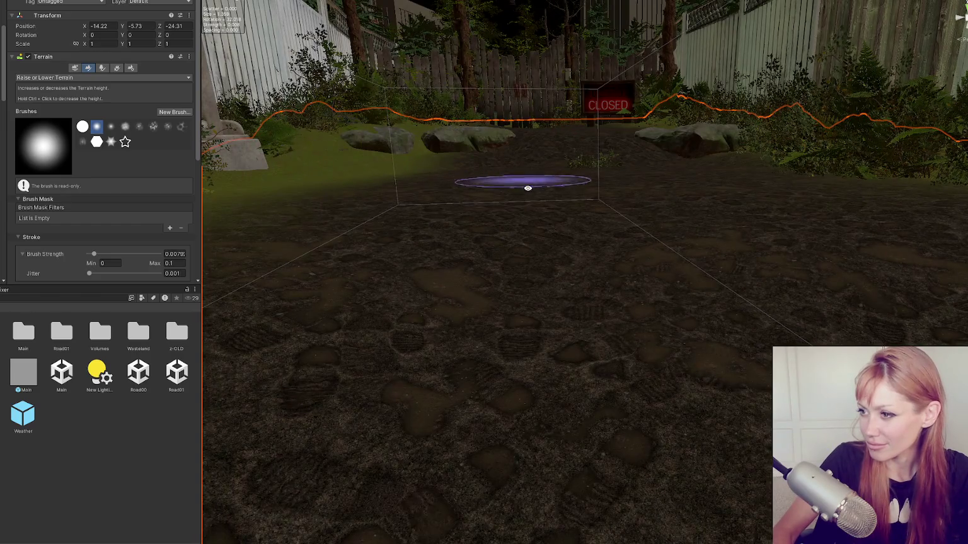
scroll(524, 183, up, 1)
- Slide, lift and rotate the rock on the left of the path
click(391, 149)
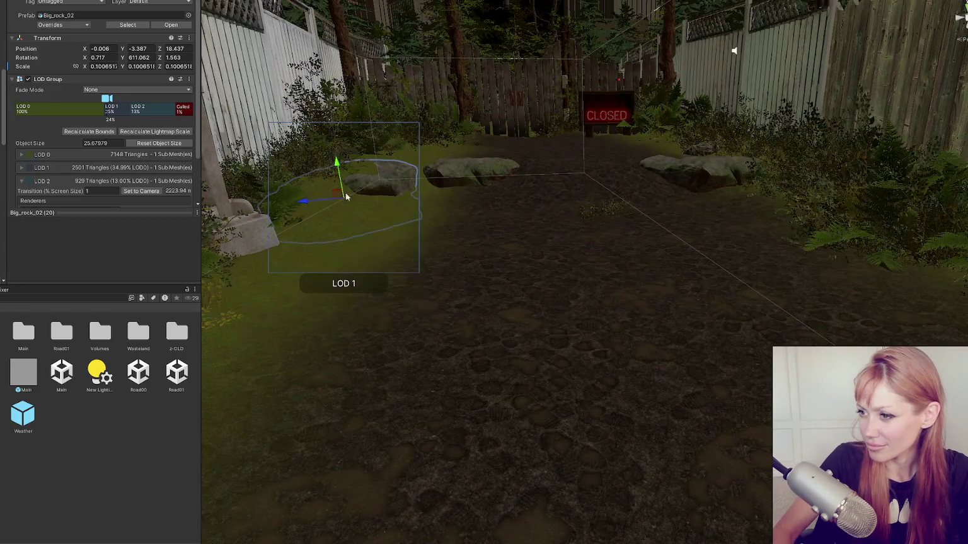
drag(309, 201, 317, 200)
mouse_move(353, 170)
mouse_down()
mouse_move(359, 154)
mouse_move(345, 176)
mouse_up()
key(e)
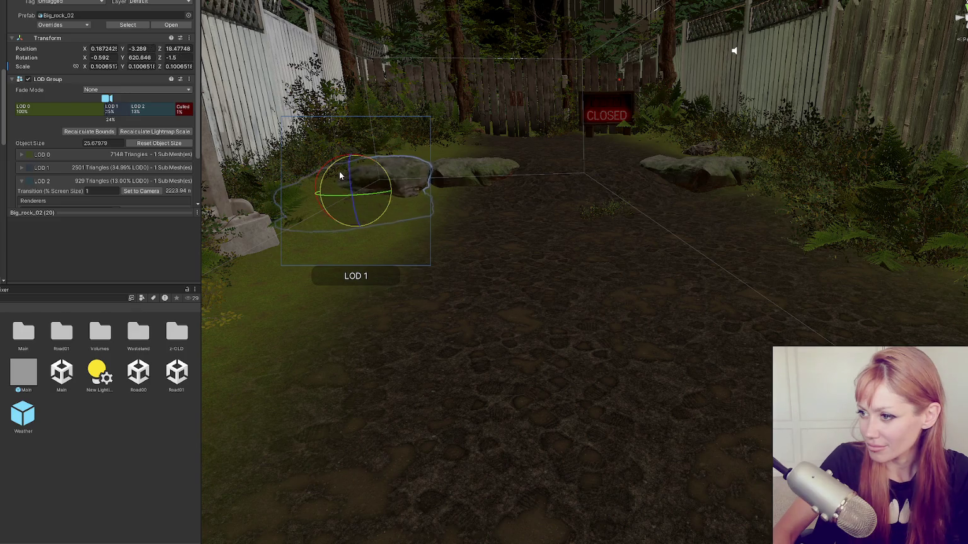
drag(511, 183, 388, 218)
key(w)
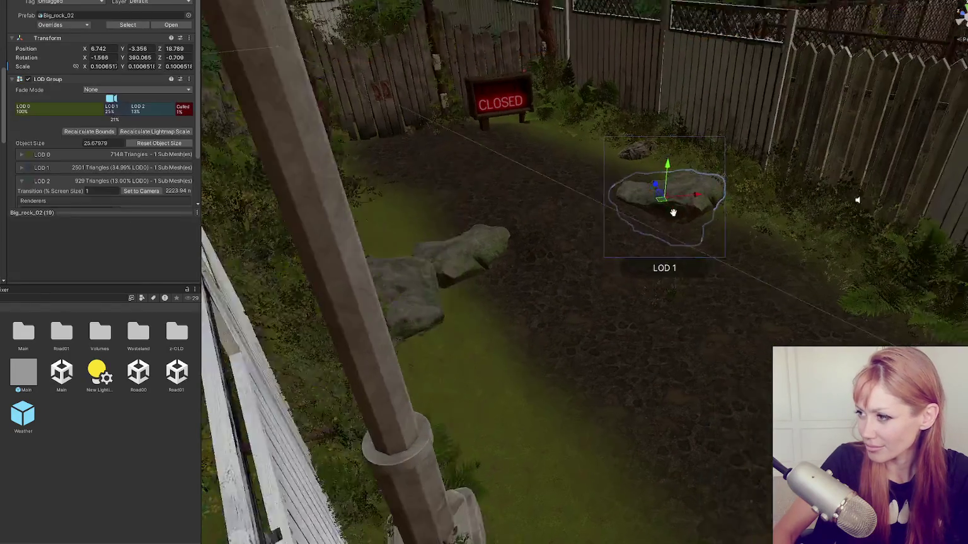
mouse_move(673, 213)
mouse_down()
mouse_move(544, 114)
mouse_move(572, 134)
mouse_up()
- Select and frame two more rocks further along the path to inspect them
click(573, 268)
key(f)
drag(592, 266, 628, 266)
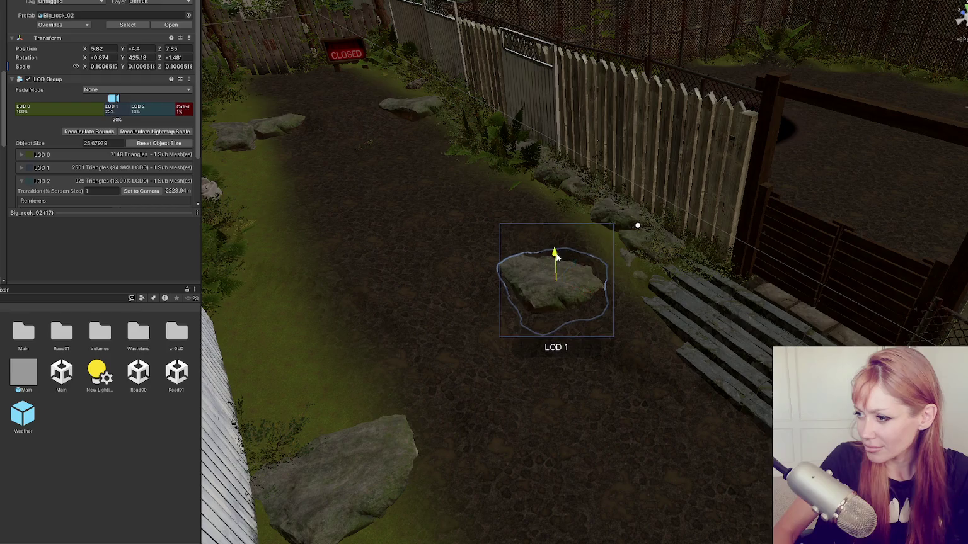
click(566, 236)
key(f)
mouse_move(371, 243)
mouse_down()
mouse_move(360, 207)
mouse_move(296, 176)
mouse_move(387, 200)
mouse_move(353, 189)
mouse_move(373, 174)
mouse_up()
- Turn another rock and move it onto the grass at position 1.386, -4.033, 8.292
click(302, 179)
key(e)
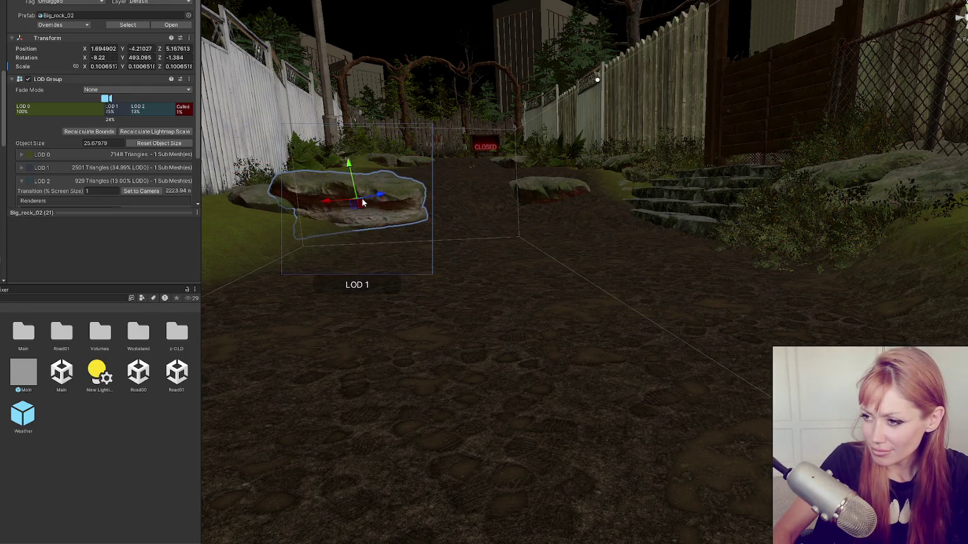
scroll(377, 204, up, 3)
mouse_move(329, 357)
mouse_down()
mouse_move(368, 320)
mouse_move(440, 309)
mouse_move(343, 287)
mouse_move(386, 291)
mouse_move(353, 253)
mouse_up()
drag(327, 302, 376, 266)
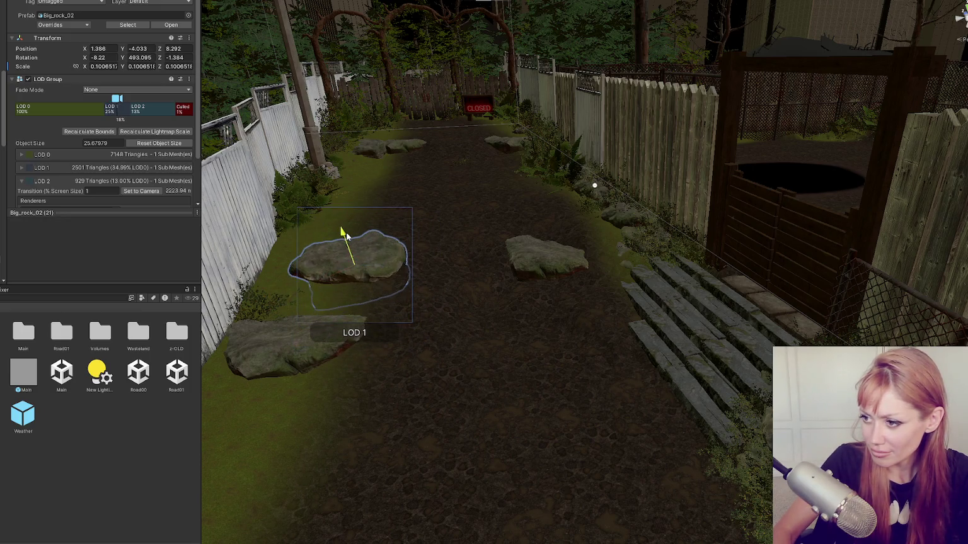
drag(470, 268, 487, 283)
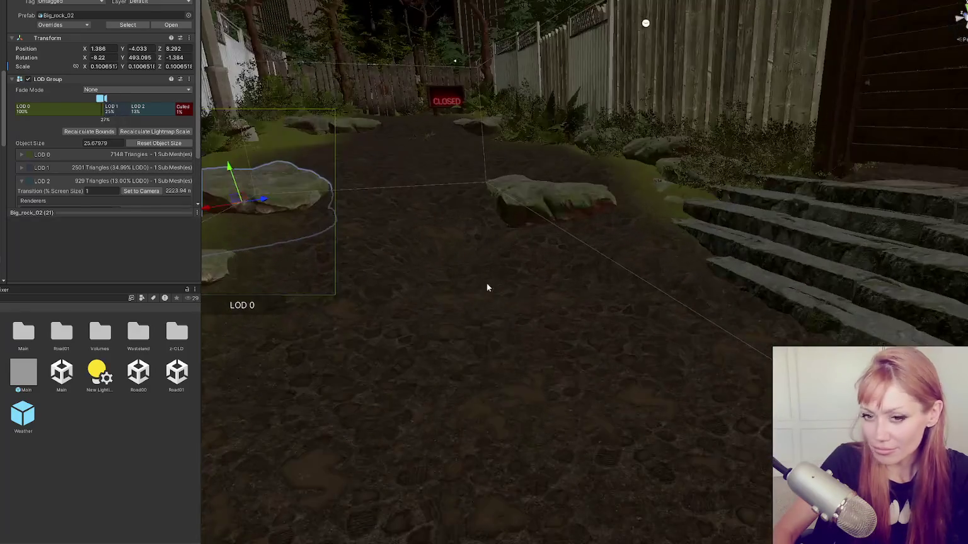
- Select the terrain and activate Raise or Lower Terrain, panning along the path
click(583, 322)
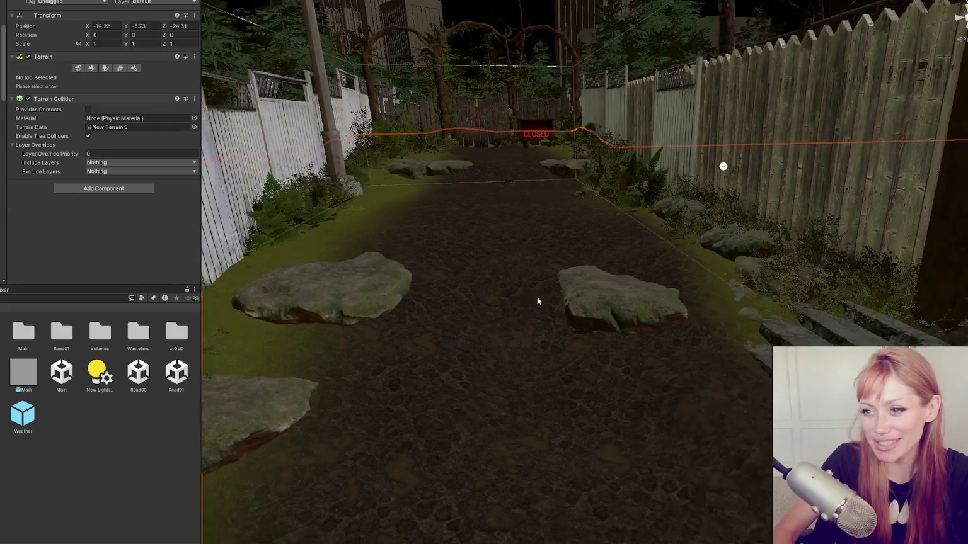
click(92, 68)
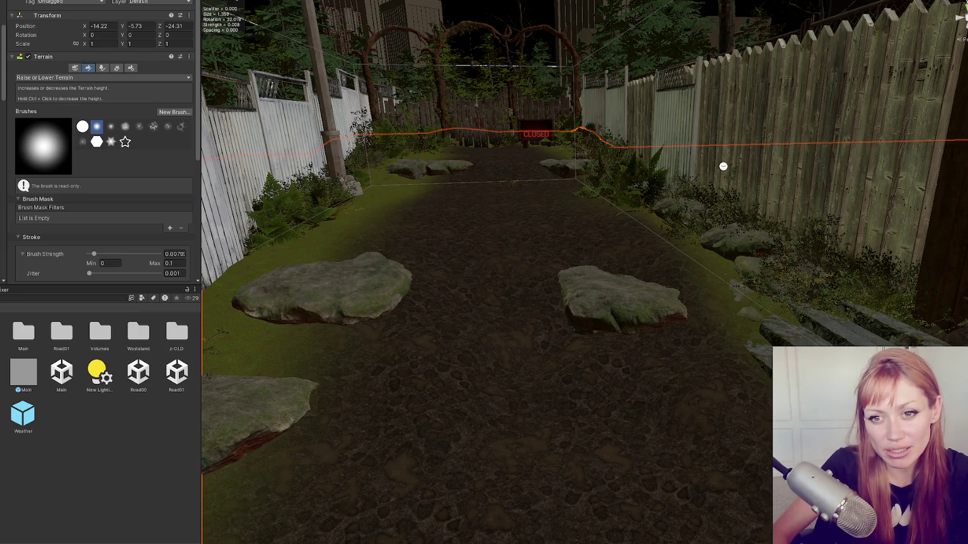
scroll(410, 237, up, 10)
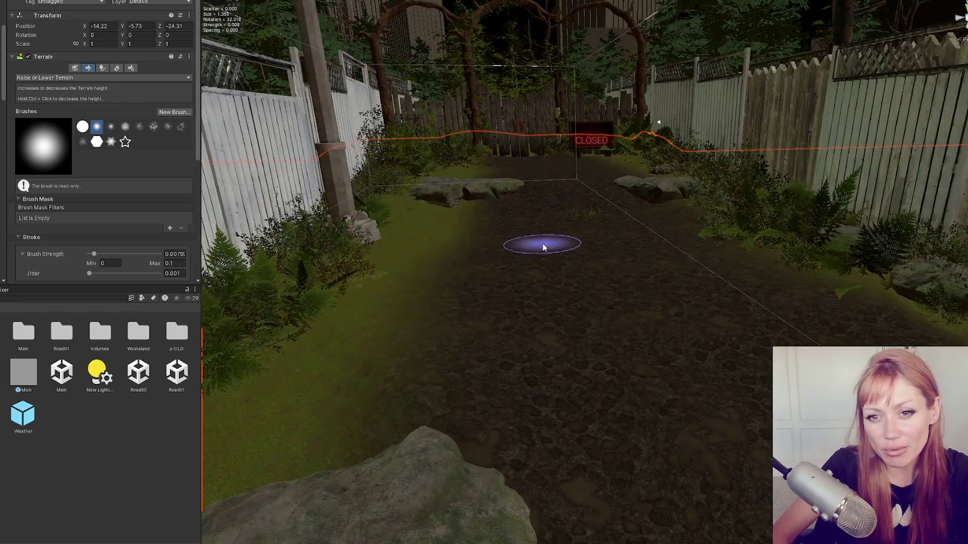
mouse_move(543, 247)
mouse_down()
mouse_move(508, 238)
mouse_move(594, 241)
mouse_move(579, 258)
mouse_move(534, 211)
mouse_up()
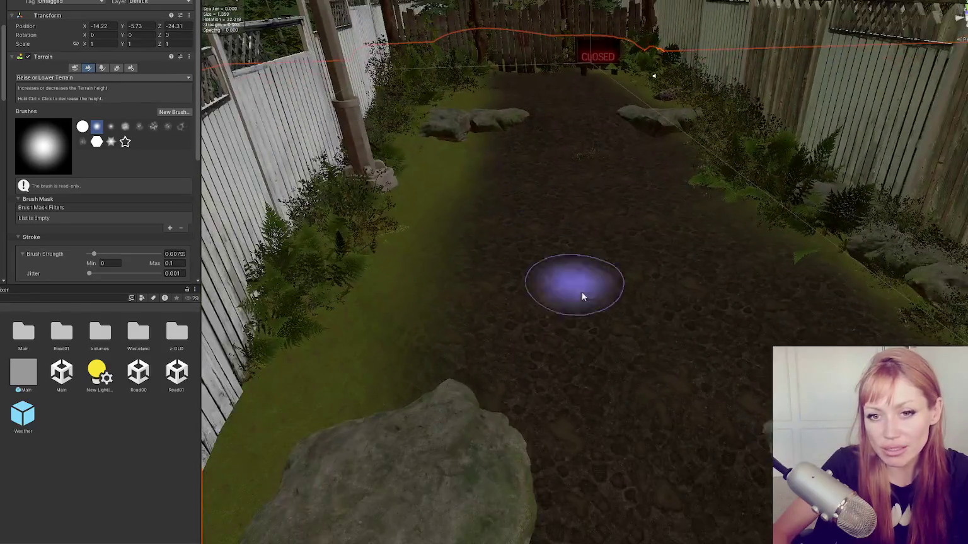
scroll(555, 265, up, 5)
- Raise mounds of ground over the rock, then undo the last raise
mouse_move(461, 338)
mouse_down()
mouse_move(428, 377)
mouse_move(427, 409)
mouse_move(439, 423)
mouse_move(508, 389)
mouse_move(449, 357)
mouse_up()
mouse_move(495, 315)
mouse_down()
mouse_move(493, 281)
mouse_move(557, 241)
mouse_move(560, 343)
mouse_move(578, 340)
mouse_move(543, 367)
mouse_up()
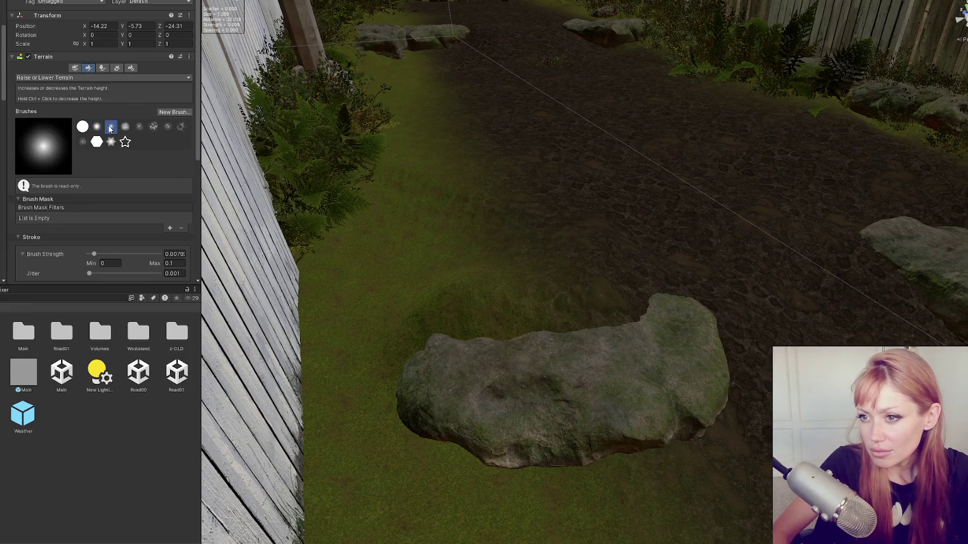
mouse_move(646, 374)
mouse_down()
mouse_move(680, 329)
mouse_move(611, 339)
mouse_up()
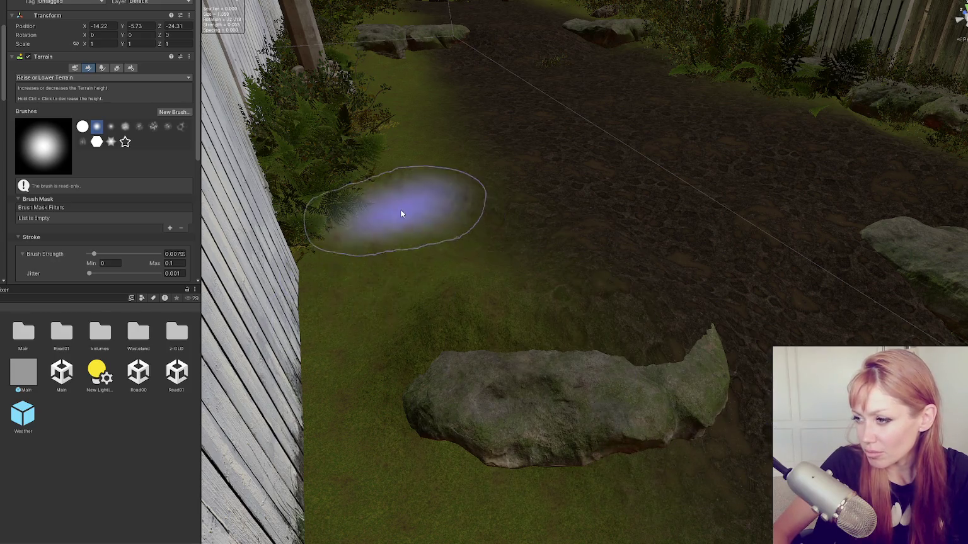
mouse_move(449, 242)
mouse_down()
mouse_move(525, 216)
mouse_move(539, 199)
mouse_move(510, 210)
mouse_move(680, 266)
mouse_move(641, 242)
mouse_move(647, 278)
mouse_move(611, 244)
mouse_move(745, 311)
mouse_move(724, 311)
mouse_move(663, 268)
mouse_up()
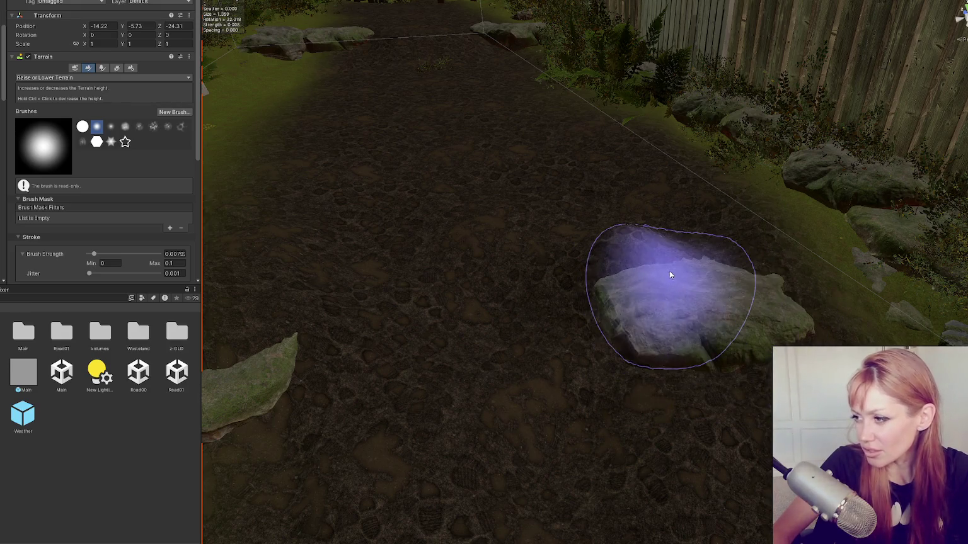
key(ctrl+z)
scroll(97, 201, down, 3)
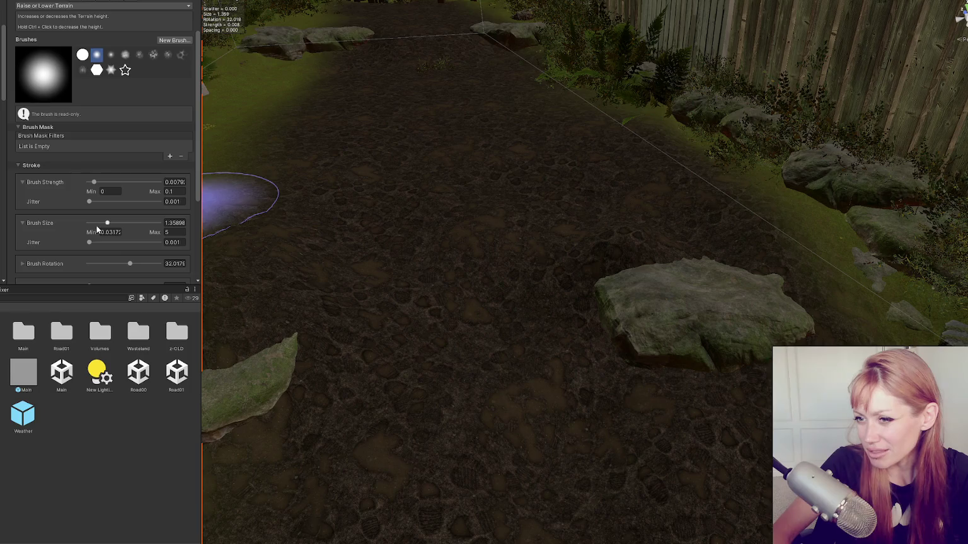
- Shrink the terrain brush to about 0.58 and orbit the view over the path and rocks
click(96, 225)
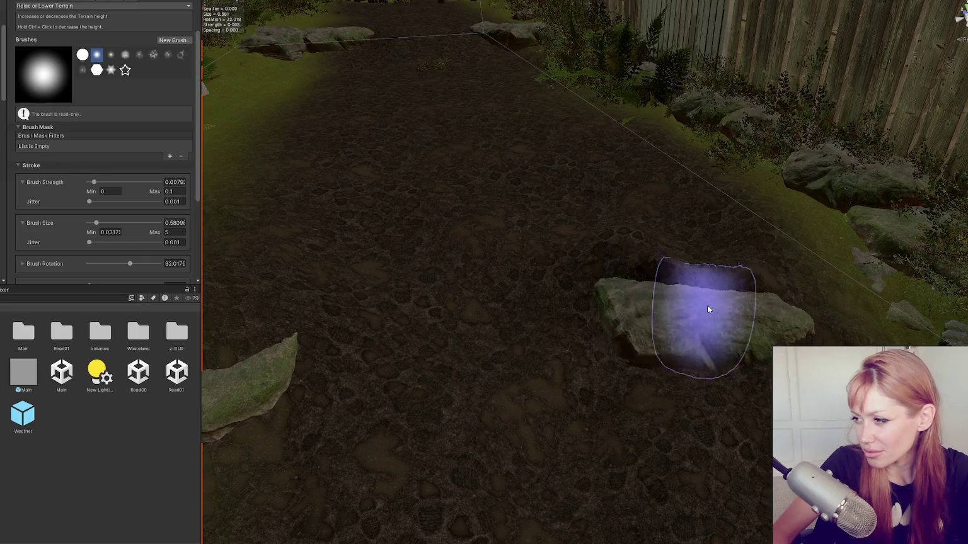
scroll(646, 307, down, 5)
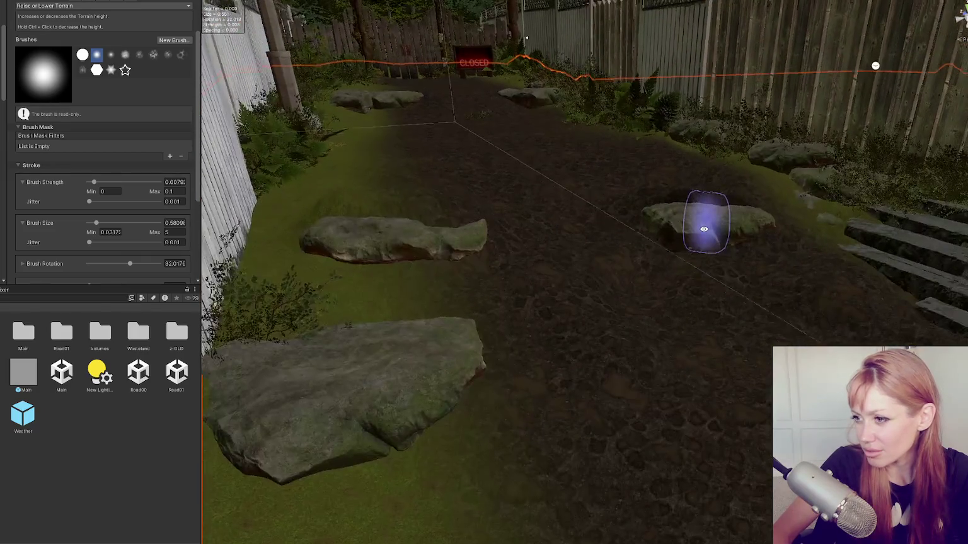
drag(706, 226, 354, 302)
drag(471, 348, 523, 313)
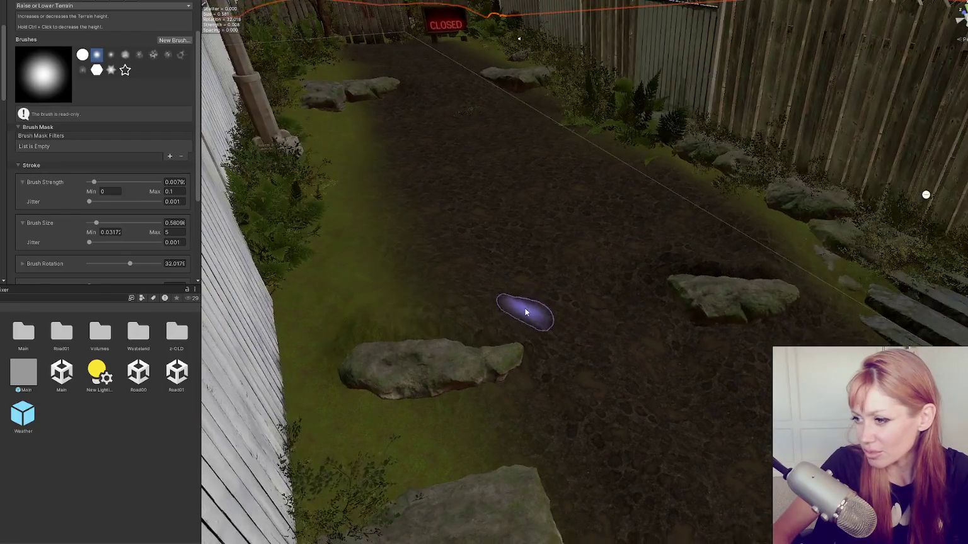
mouse_move(388, 324)
mouse_down()
mouse_move(486, 274)
mouse_move(598, 258)
mouse_up()
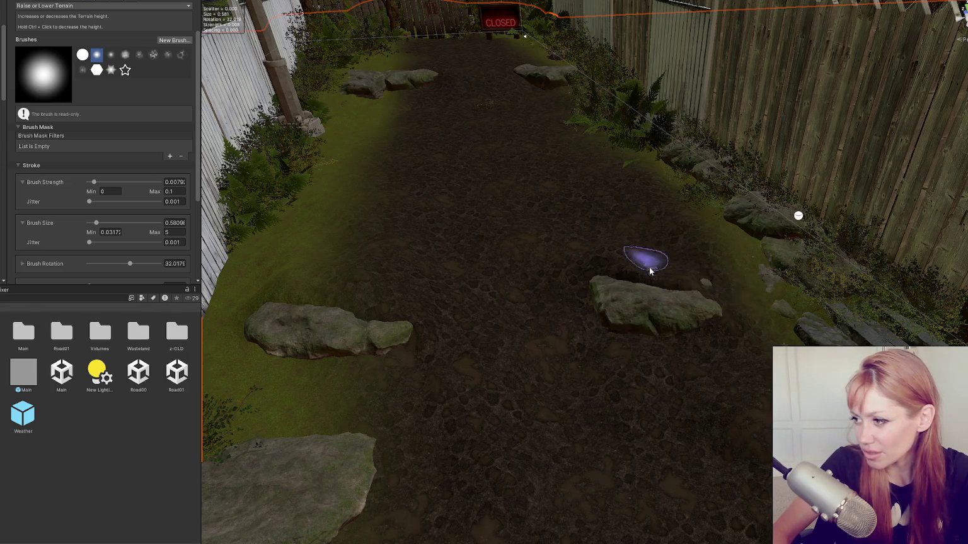
mouse_move(750, 296)
mouse_down()
mouse_move(751, 258)
mouse_move(735, 261)
mouse_move(610, 199)
mouse_move(609, 216)
mouse_move(499, 185)
mouse_up()
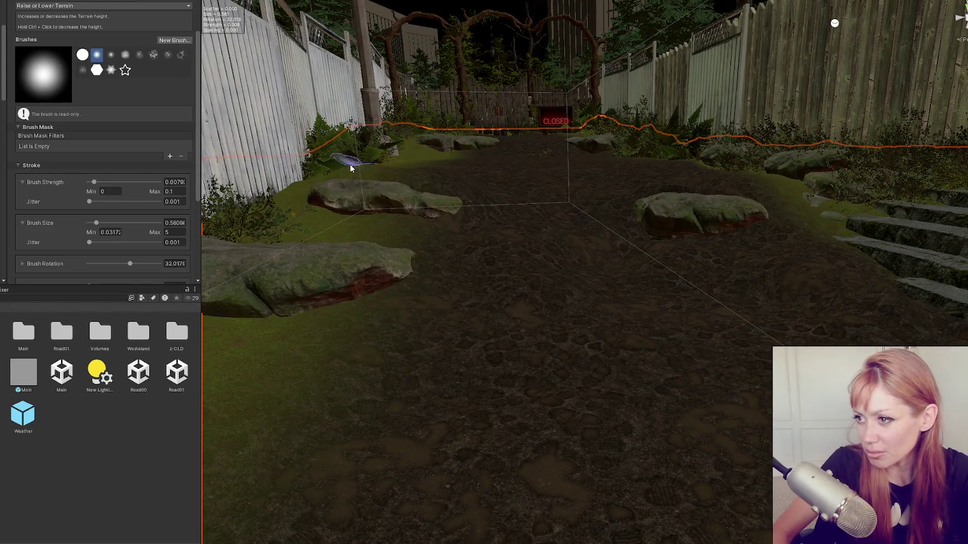
- Raise the terrain around the large rock beside the fence
scroll(378, 177, up, 2)
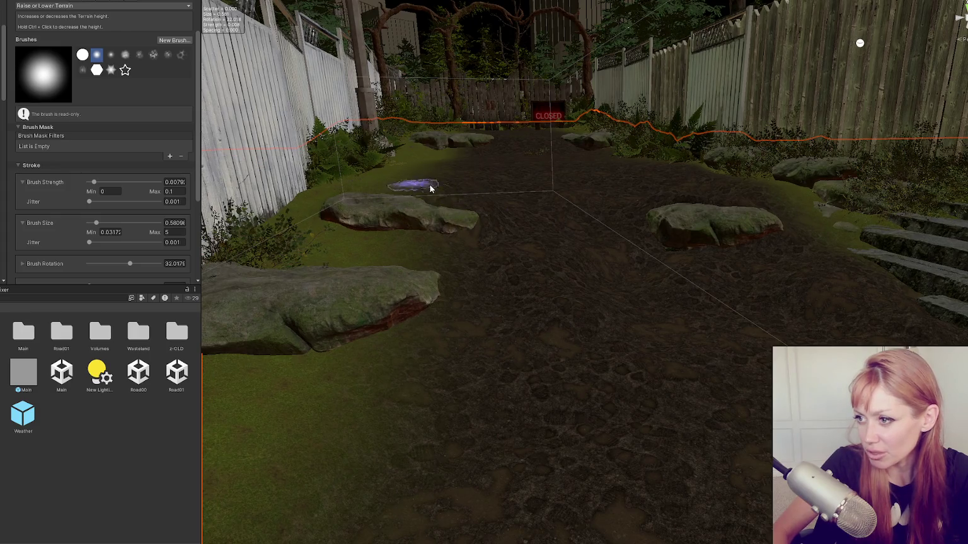
scroll(479, 194, down, 1)
scroll(357, 270, up, 4)
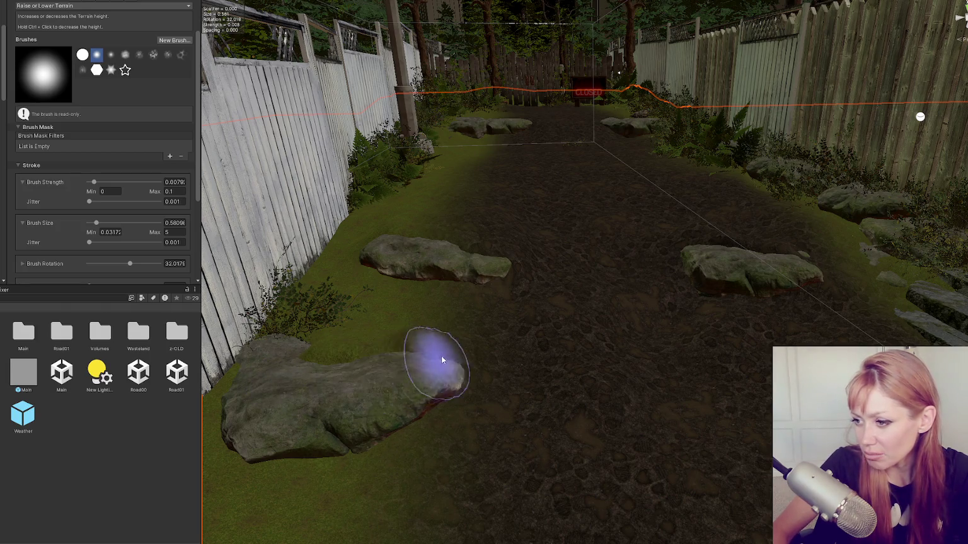
scroll(416, 283, up, 5)
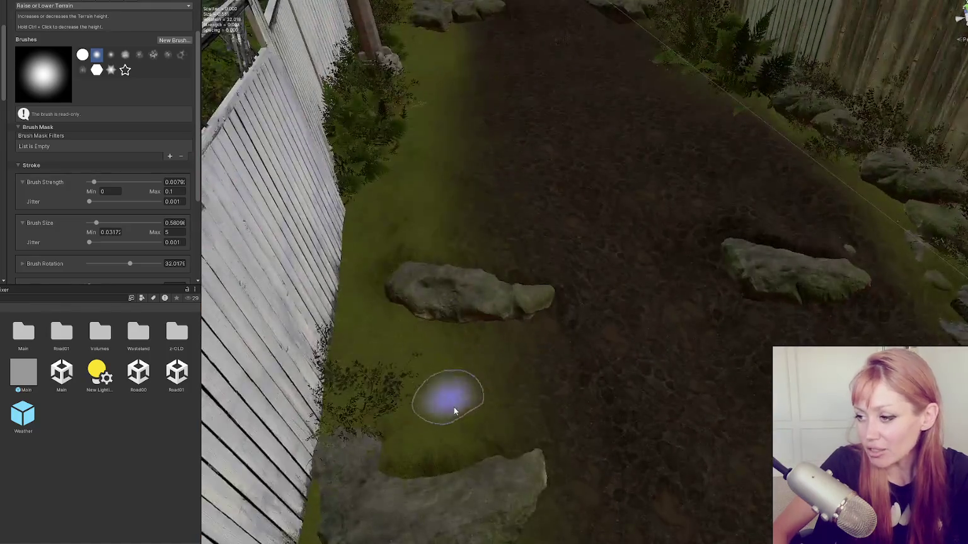
scroll(497, 475, down, 3)
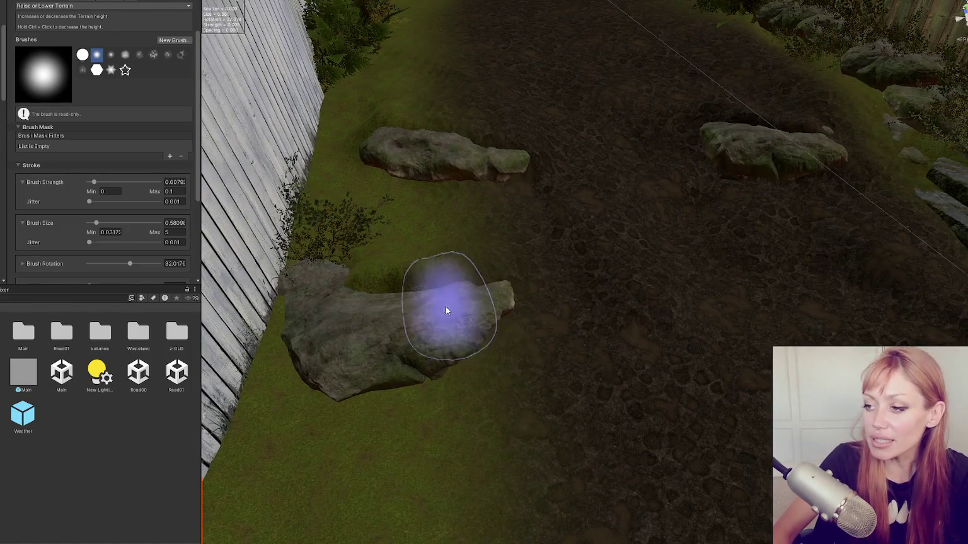
mouse_move(426, 334)
mouse_down()
mouse_move(465, 297)
mouse_move(397, 309)
mouse_move(334, 293)
mouse_move(320, 271)
mouse_move(389, 203)
mouse_move(389, 323)
mouse_move(433, 314)
mouse_up()
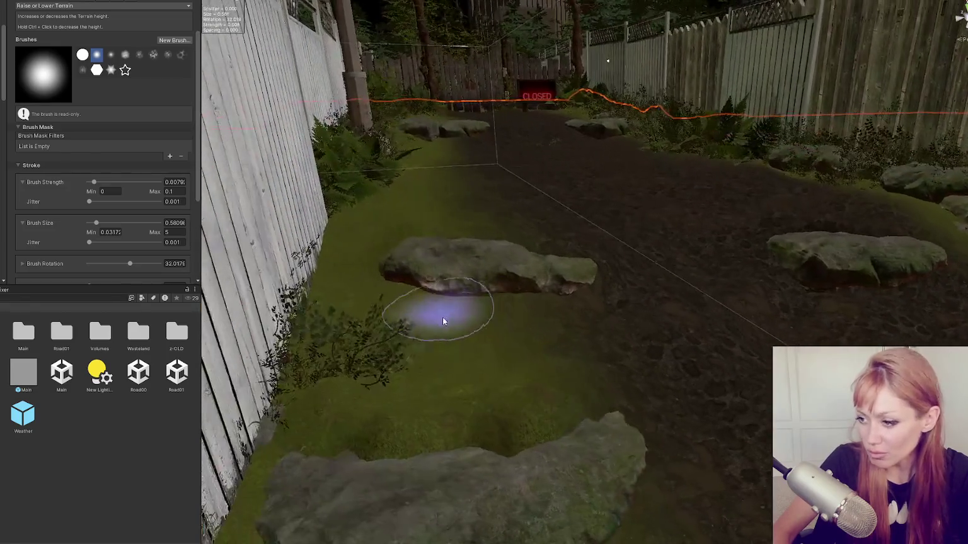
click(67, 8)
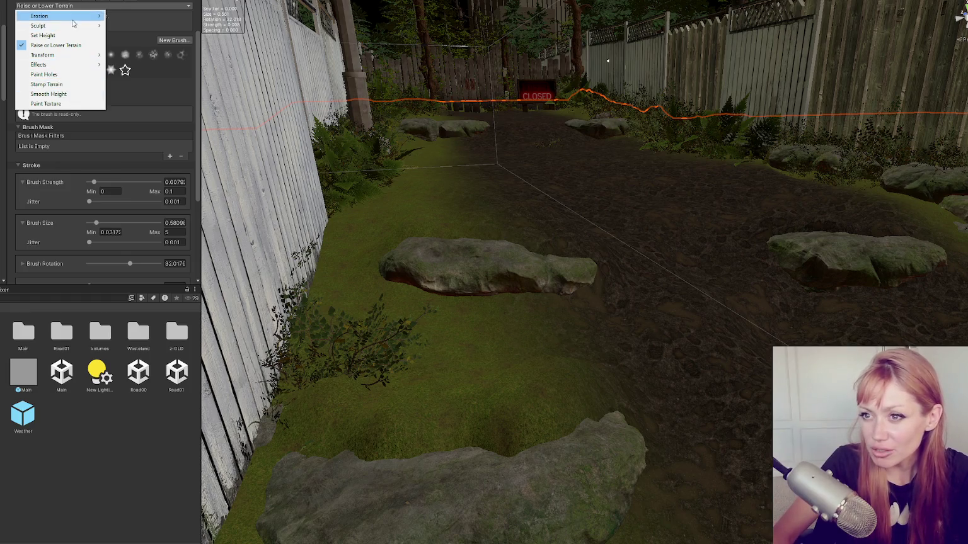
click(401, 324)
mouse_move(548, 435)
mouse_down()
mouse_move(512, 382)
mouse_move(652, 404)
mouse_move(613, 371)
mouse_move(458, 292)
mouse_up()
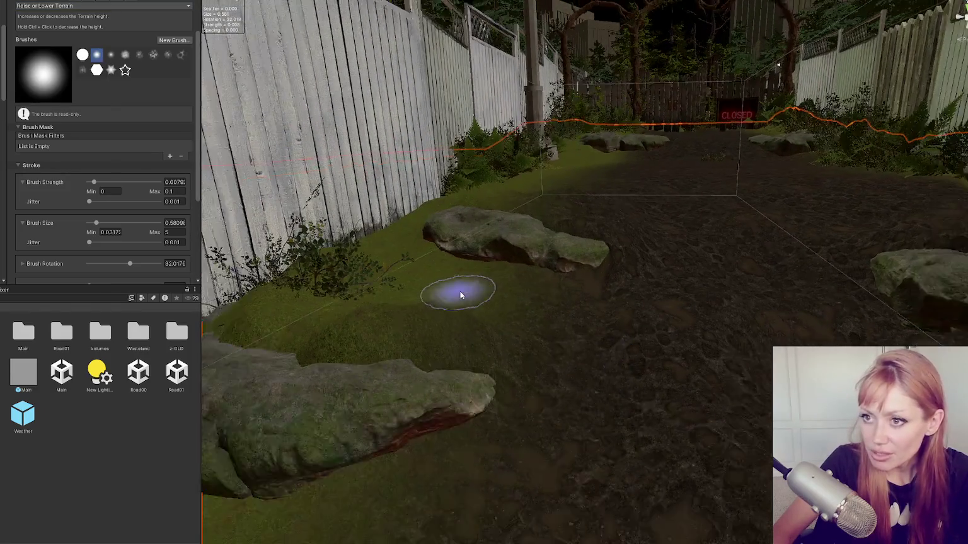
click(71, 7)
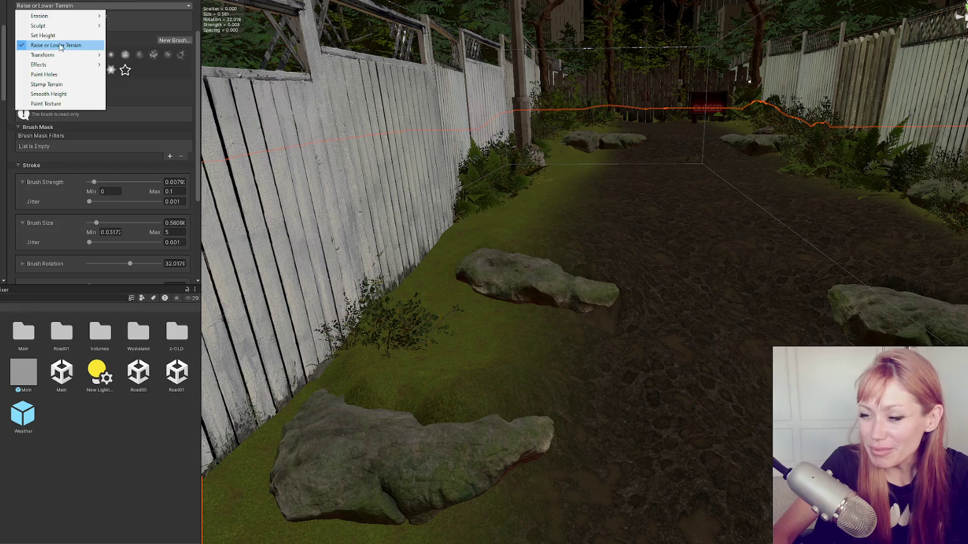
- Switch to Smooth Height, set the blur radius to 6, and smooth the bump near the fence
click(47, 94)
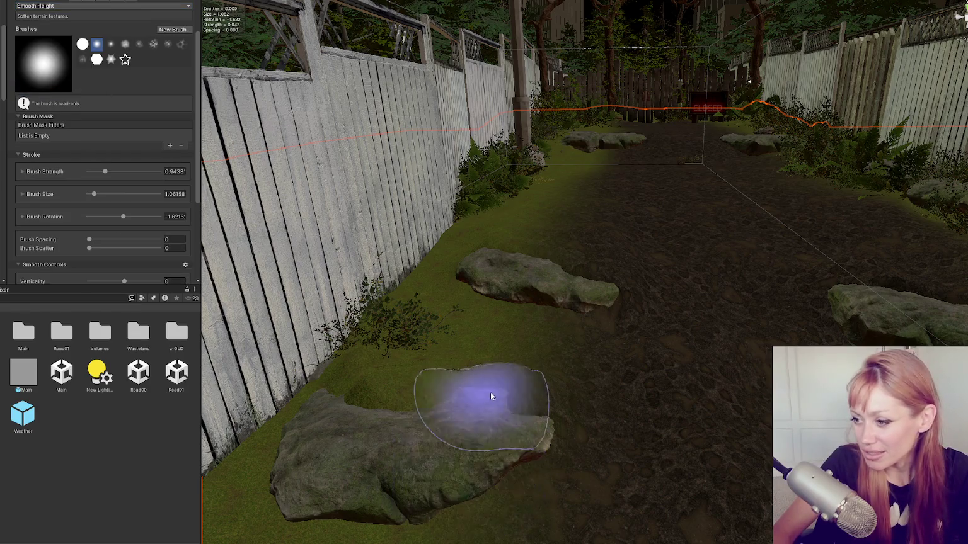
scroll(529, 369, up, 3)
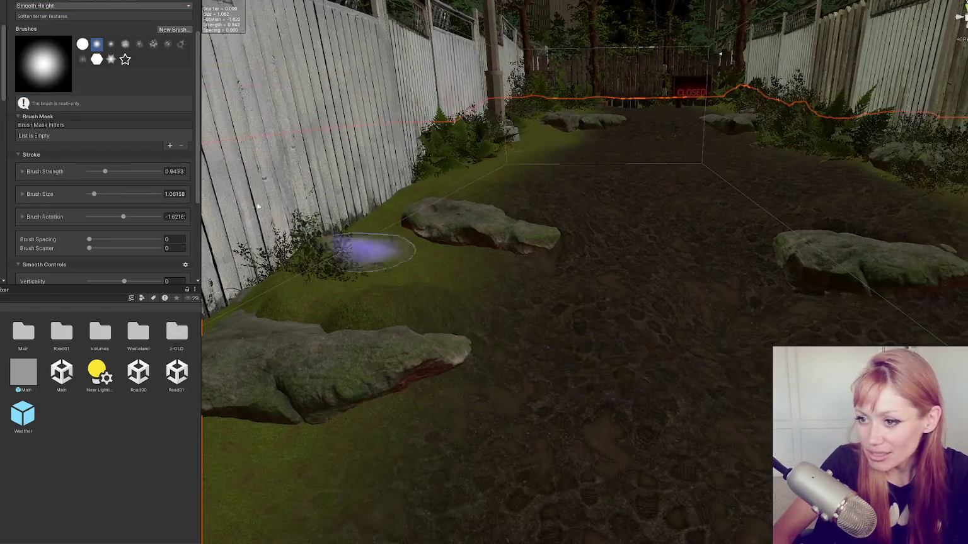
scroll(169, 184, down, 4)
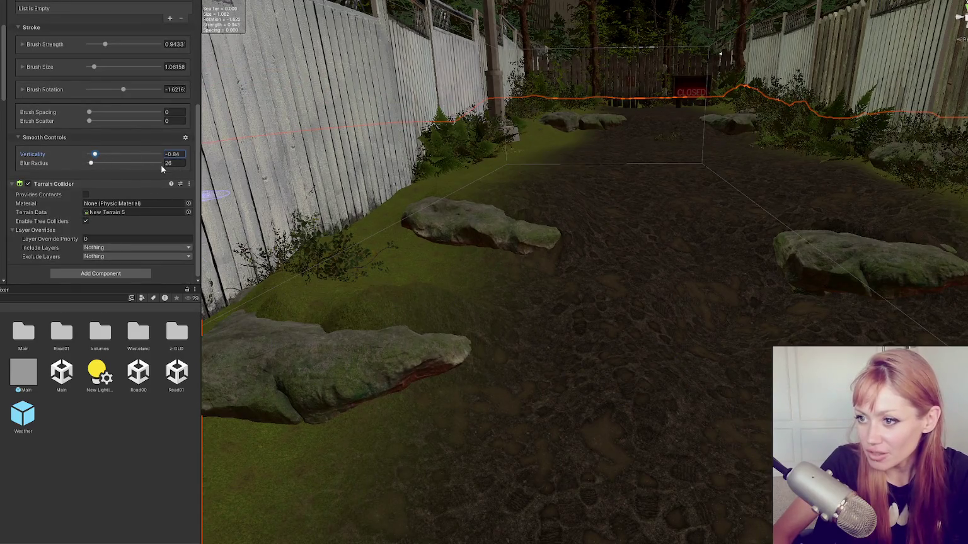
mouse_move(384, 326)
mouse_down()
mouse_move(389, 308)
mouse_move(466, 318)
mouse_up()
click(181, 162)
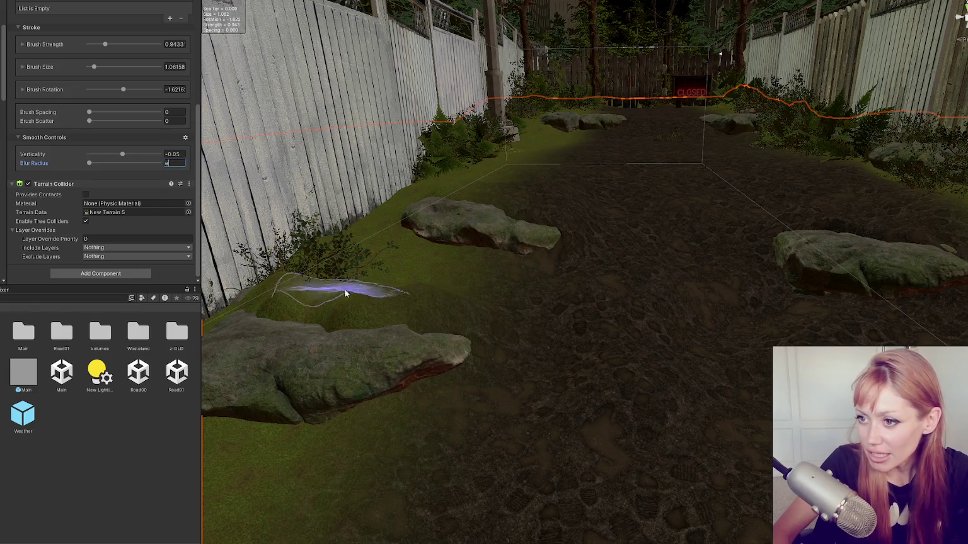
text(6)
- Smooth the raised terrain along the fence and around the rock's base, then stop sculpting
mouse_move(358, 273)
mouse_down()
mouse_move(424, 335)
mouse_move(438, 307)
mouse_move(455, 309)
mouse_move(427, 309)
mouse_move(637, 422)
mouse_up()
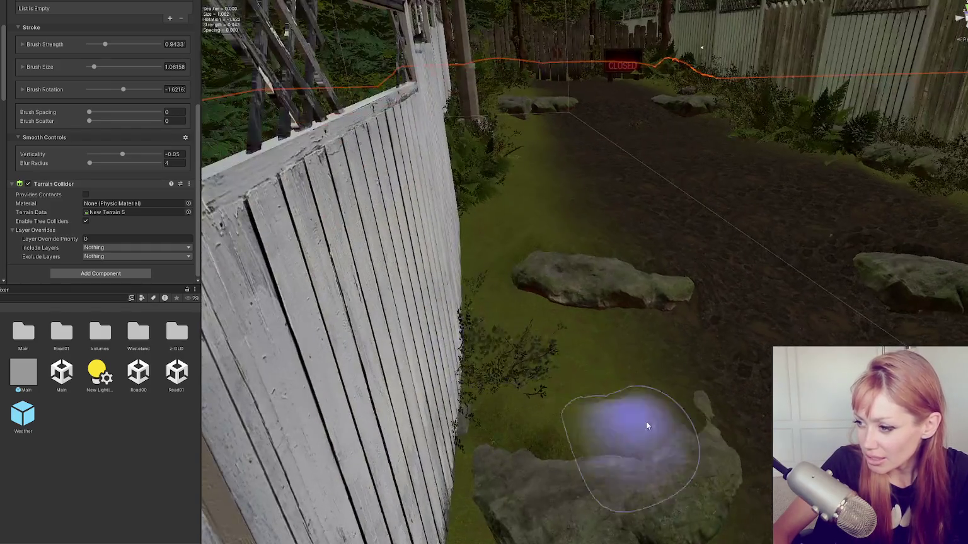
mouse_move(546, 443)
mouse_down()
mouse_move(519, 373)
mouse_move(520, 328)
mouse_move(555, 319)
mouse_move(519, 316)
mouse_move(533, 323)
mouse_move(574, 314)
mouse_move(676, 259)
mouse_move(727, 253)
mouse_up()
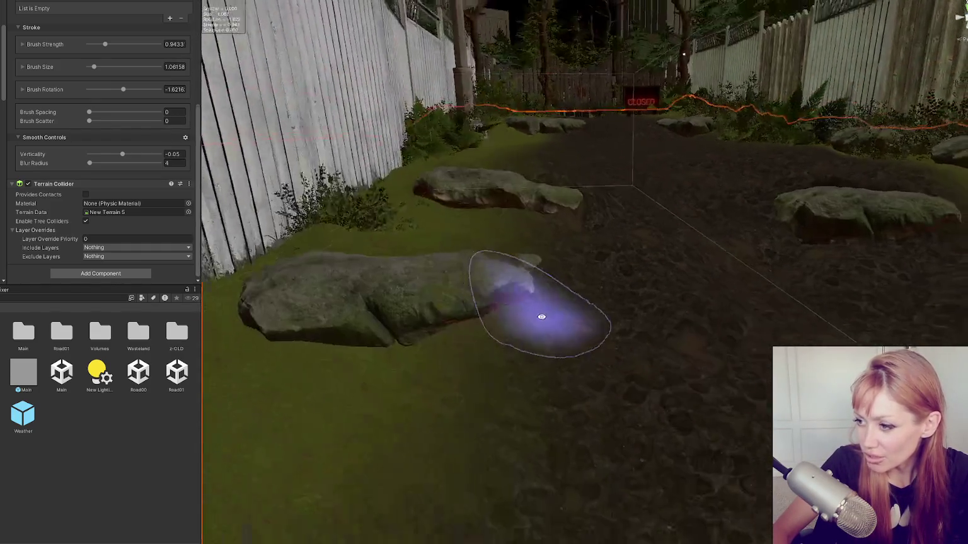
mouse_move(799, 263)
mouse_down()
mouse_move(794, 240)
mouse_move(709, 241)
mouse_move(817, 248)
mouse_up()
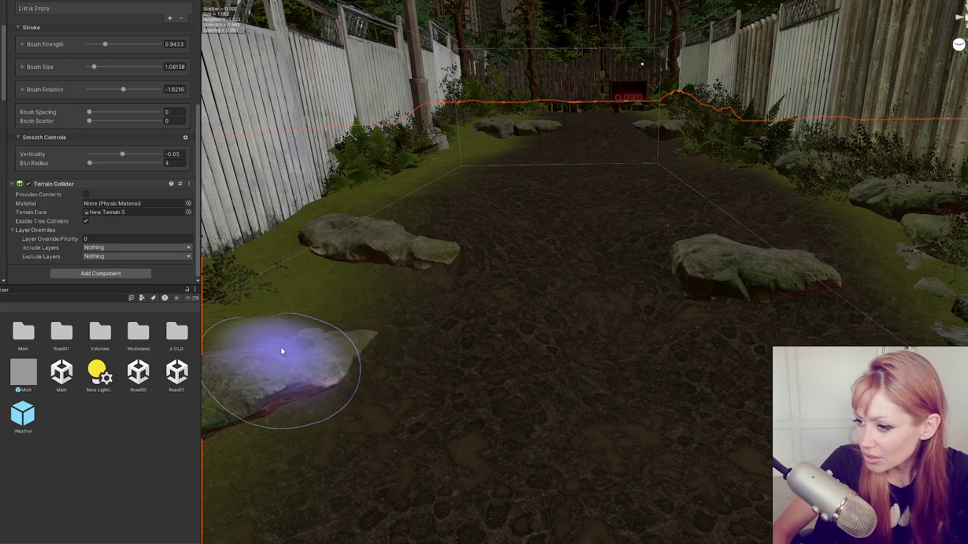
mouse_move(443, 334)
mouse_down()
mouse_move(702, 281)
mouse_move(670, 277)
mouse_move(696, 179)
mouse_up()
key(w)
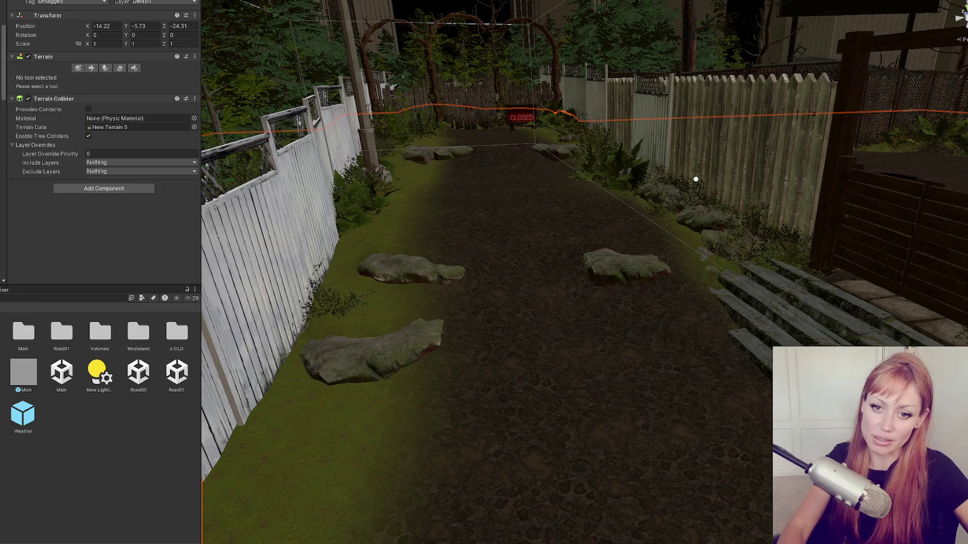
mouse_move(609, 361)
mouse_down()
mouse_move(536, 148)
mouse_move(552, 240)
mouse_up()
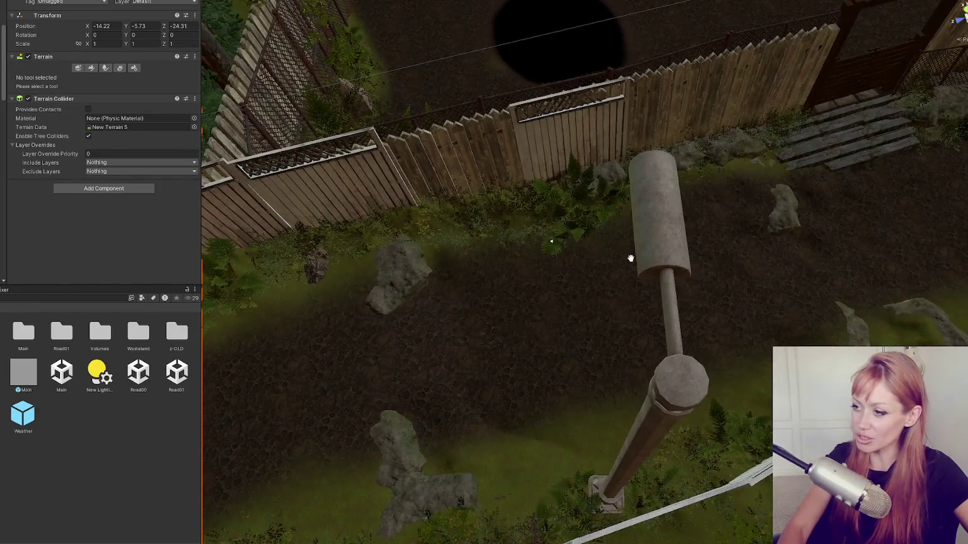
drag(638, 259, 447, 311)
mouse_move(380, 344)
mouse_down()
mouse_move(458, 313)
mouse_move(475, 350)
mouse_move(579, 277)
mouse_move(591, 287)
mouse_move(558, 259)
mouse_move(380, 295)
mouse_move(479, 264)
mouse_move(518, 318)
mouse_move(498, 232)
mouse_move(520, 346)
mouse_move(510, 296)
mouse_move(524, 307)
mouse_up()
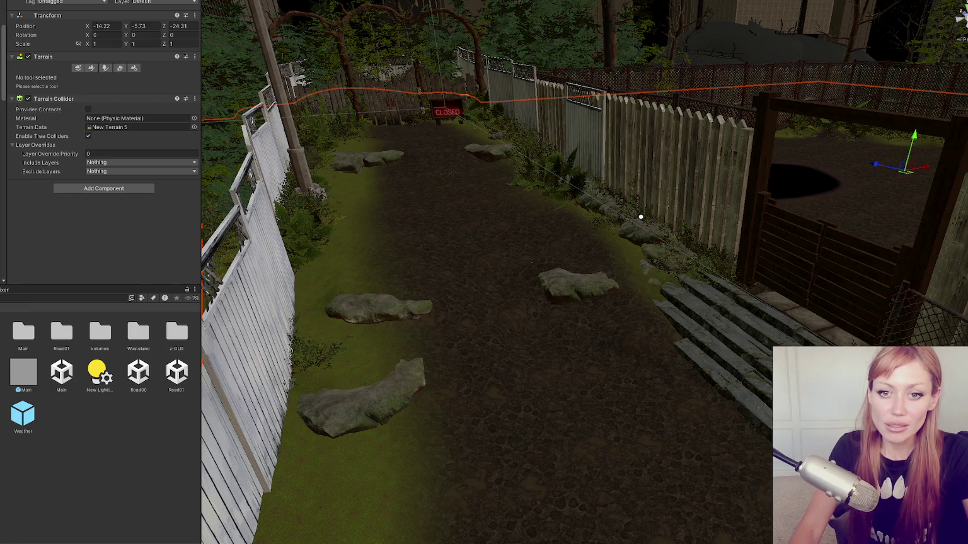
- Select the terrain, orbit toward the gate and fence, and reactivate Smooth Height
mouse_move(460, 303)
mouse_down()
mouse_move(615, 253)
mouse_move(553, 217)
mouse_move(686, 274)
mouse_move(649, 258)
mouse_move(623, 214)
mouse_move(782, 242)
mouse_move(766, 296)
mouse_move(774, 197)
mouse_move(696, 244)
mouse_move(724, 277)
mouse_move(649, 233)
mouse_move(567, 205)
mouse_move(794, 286)
mouse_move(647, 260)
mouse_move(467, 247)
mouse_up()
click(702, 322)
mouse_move(702, 322)
mouse_down()
mouse_move(725, 323)
mouse_move(630, 264)
mouse_up()
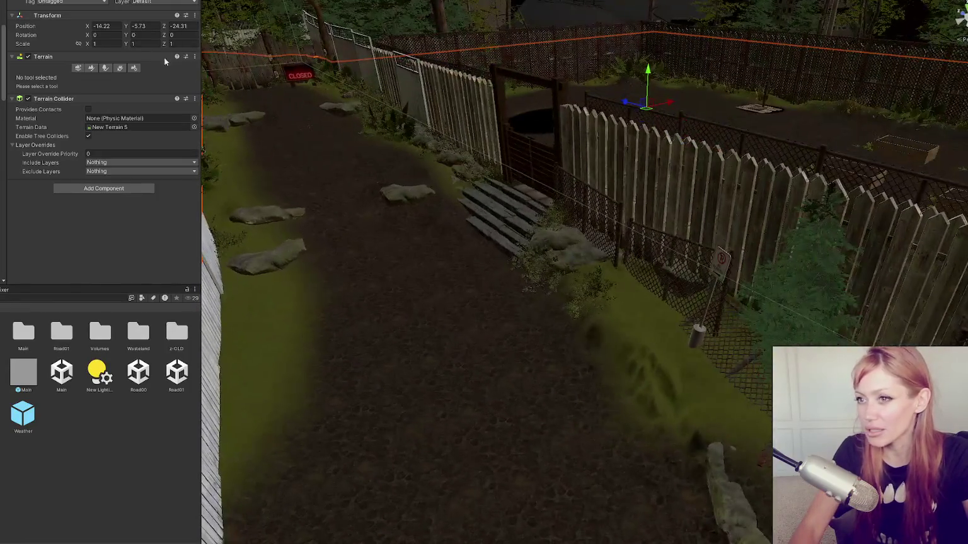
mouse_move(508, 308)
mouse_down()
mouse_move(637, 287)
mouse_move(537, 268)
mouse_move(544, 344)
mouse_move(696, 372)
mouse_move(452, 290)
mouse_move(641, 255)
mouse_move(504, 281)
mouse_move(475, 300)
mouse_move(393, 272)
mouse_move(393, 263)
mouse_move(460, 315)
mouse_move(553, 352)
mouse_move(541, 340)
mouse_up()
click(79, 68)
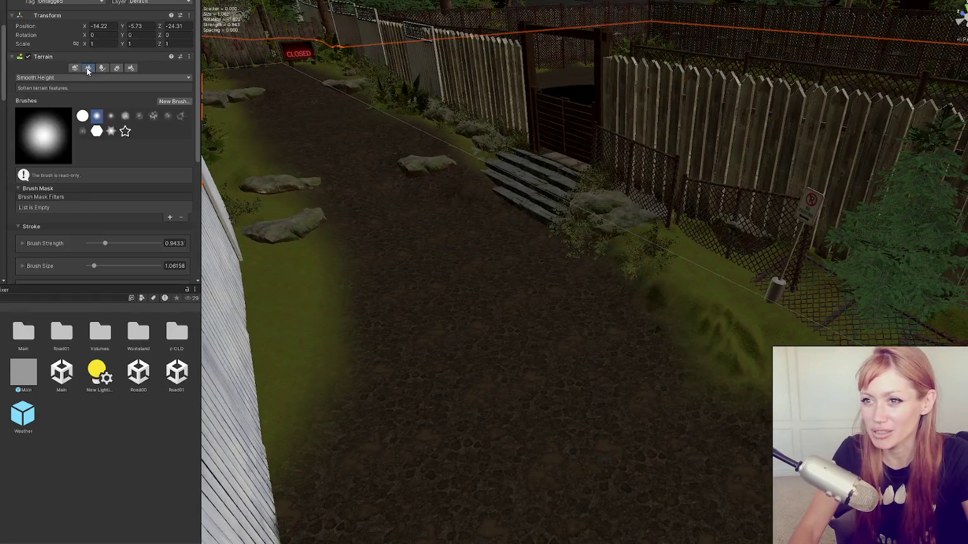
- Keep Smooth Height and set the brush to size about 2.64 and strength 0.567
scroll(95, 189, down, 4)
scroll(95, 189, down, 2)
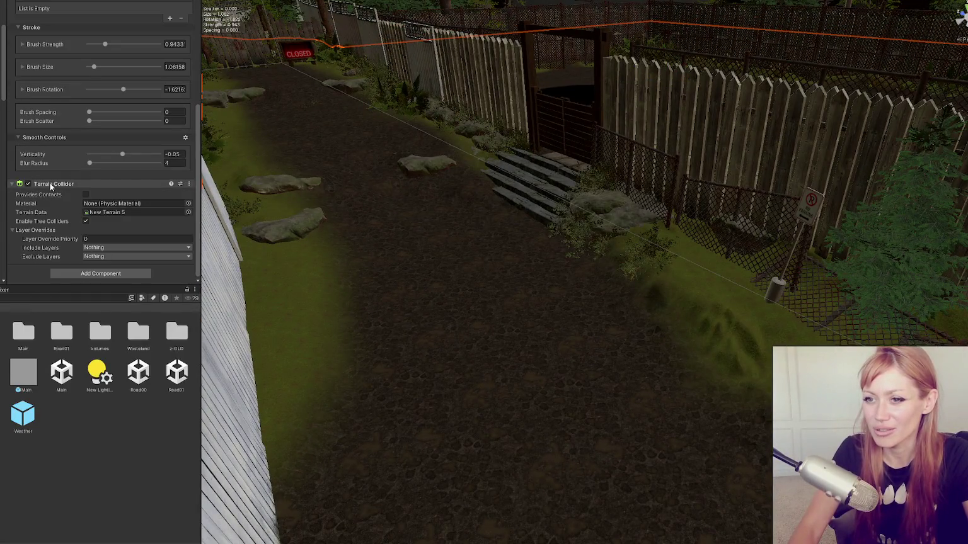
scroll(67, 198, up, 6)
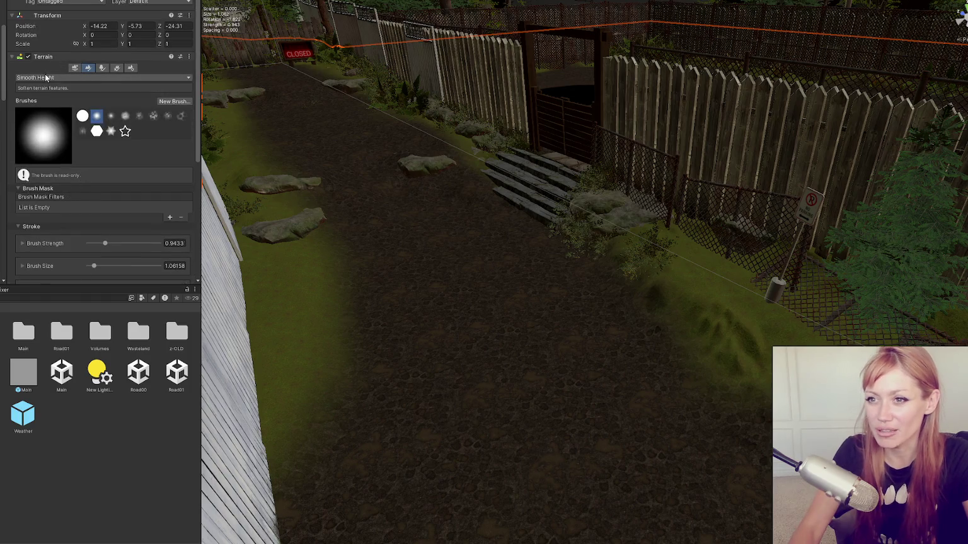
click(45, 75)
click(48, 166)
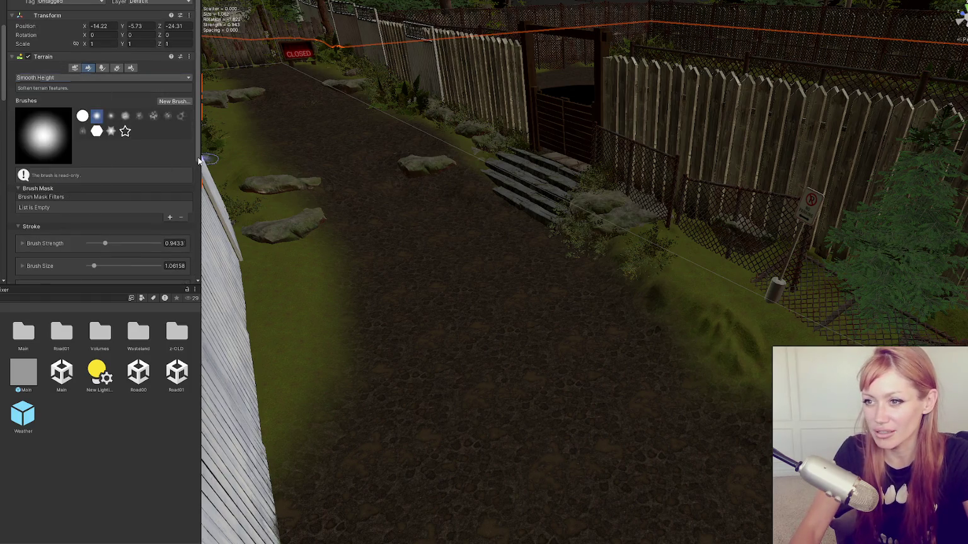
scroll(95, 189, down, 5)
scroll(75, 198, down, 1)
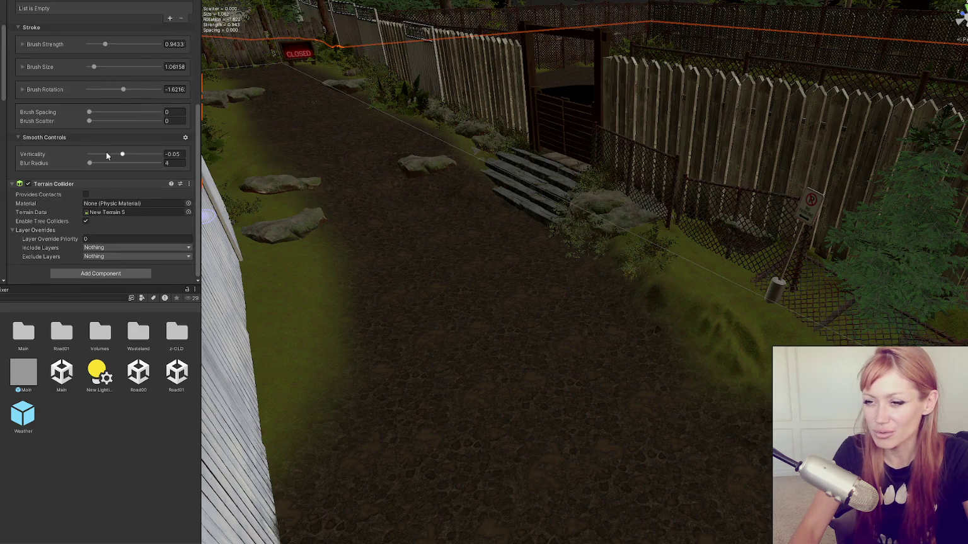
key(a)
key(s)
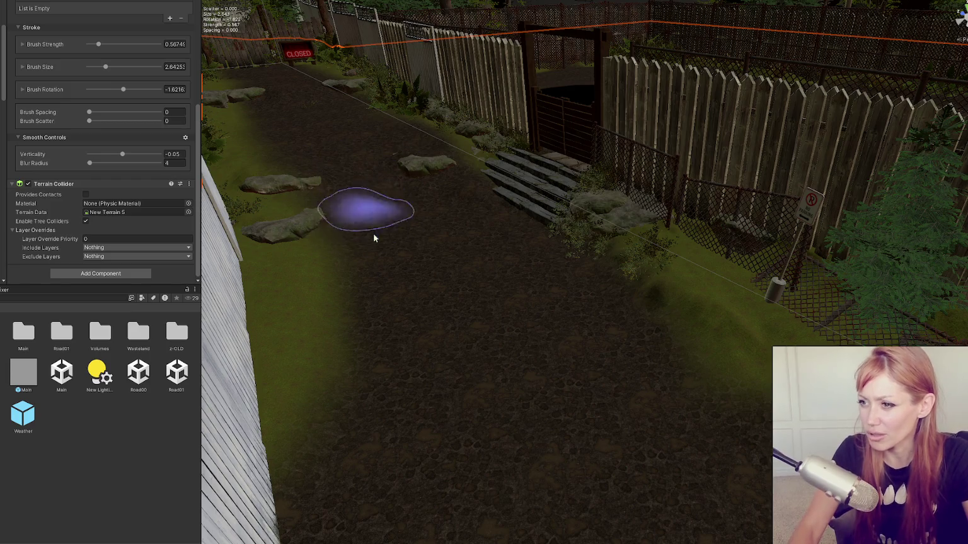
- Look along the smoothed dirt path from ground level and deselect the terrain tool
drag(432, 237, 399, 216)
scroll(513, 349, up, 5)
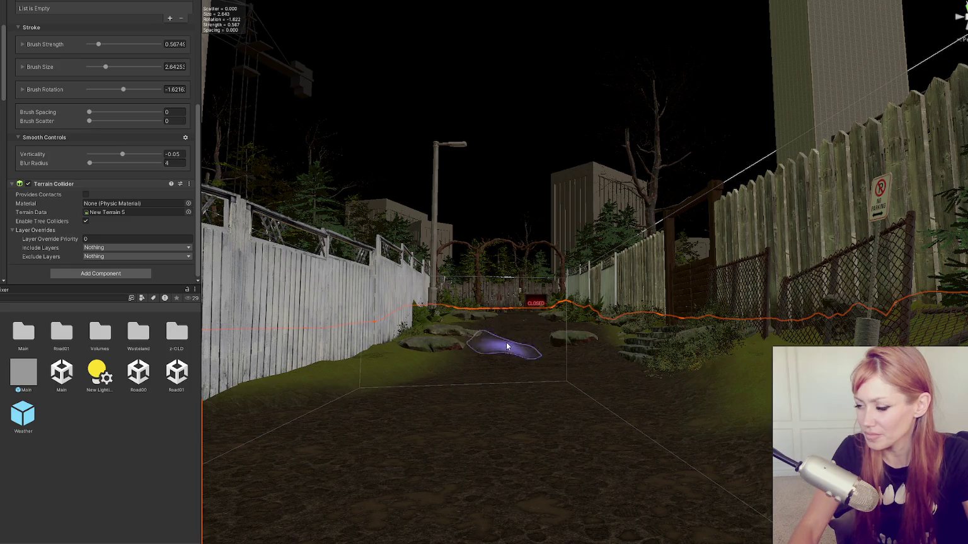
scroll(508, 343, down, 3)
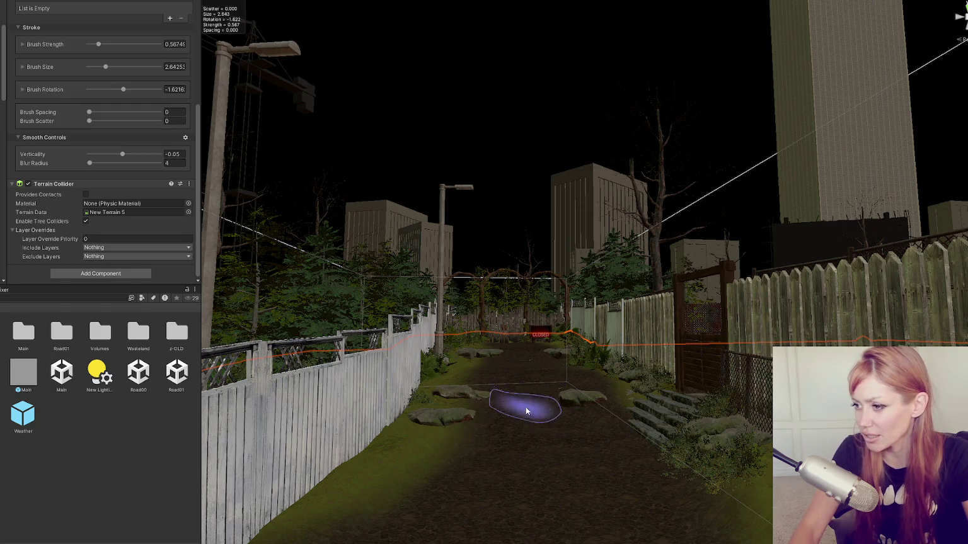
scroll(537, 389, up, 3)
mouse_move(547, 441)
mouse_down()
mouse_move(540, 378)
mouse_move(497, 367)
mouse_move(475, 209)
mouse_move(443, 328)
mouse_move(510, 283)
mouse_up()
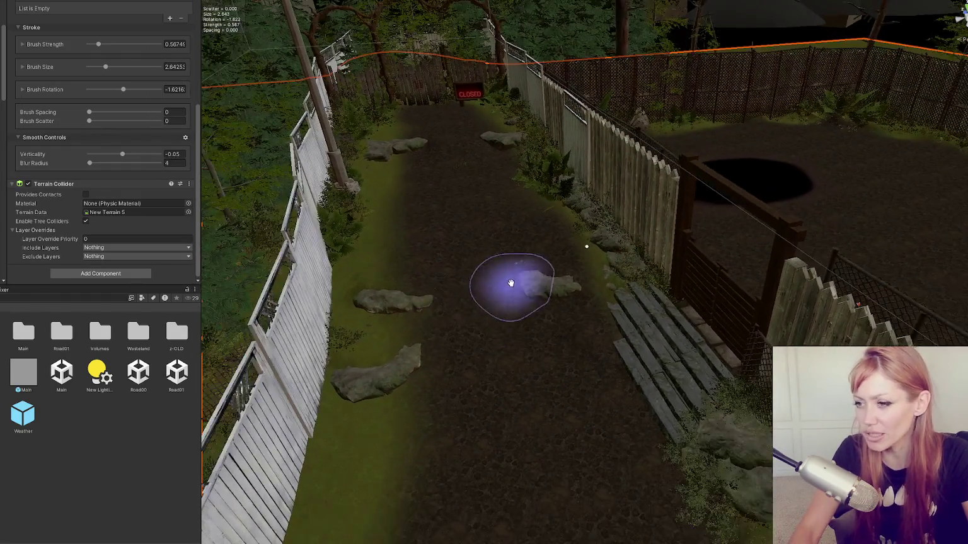
key(w)
drag(480, 332, 533, 295)
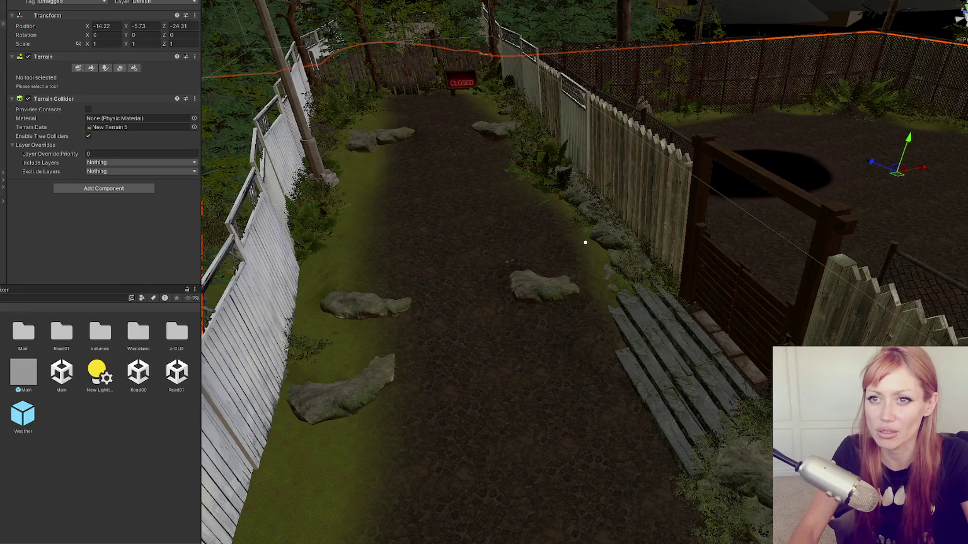
- Select the Big_rock_02 at about 5.821, -4.369, 7.831, frame it, and switch to Rotate
click(356, 311)
click(529, 295)
click(529, 292)
key(f)
mouse_move(601, 280)
mouse_down()
mouse_move(391, 223)
mouse_move(589, 274)
mouse_move(610, 264)
mouse_up()
key(e)
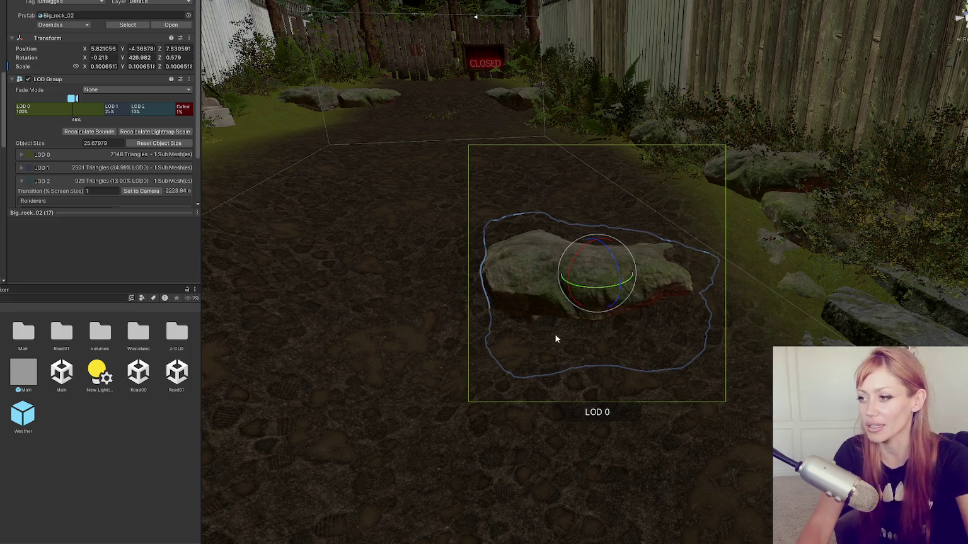
- Turn and duplicate the rock, placing a boulder beside the fence at 0.133, -4.098, 8.354
mouse_move(609, 276)
mouse_down()
mouse_move(598, 267)
mouse_move(686, 334)
mouse_move(575, 272)
mouse_move(568, 305)
mouse_move(518, 298)
mouse_move(538, 260)
mouse_move(477, 262)
mouse_move(539, 257)
mouse_move(526, 261)
mouse_move(518, 243)
mouse_up()
scroll(599, 267, down, 5)
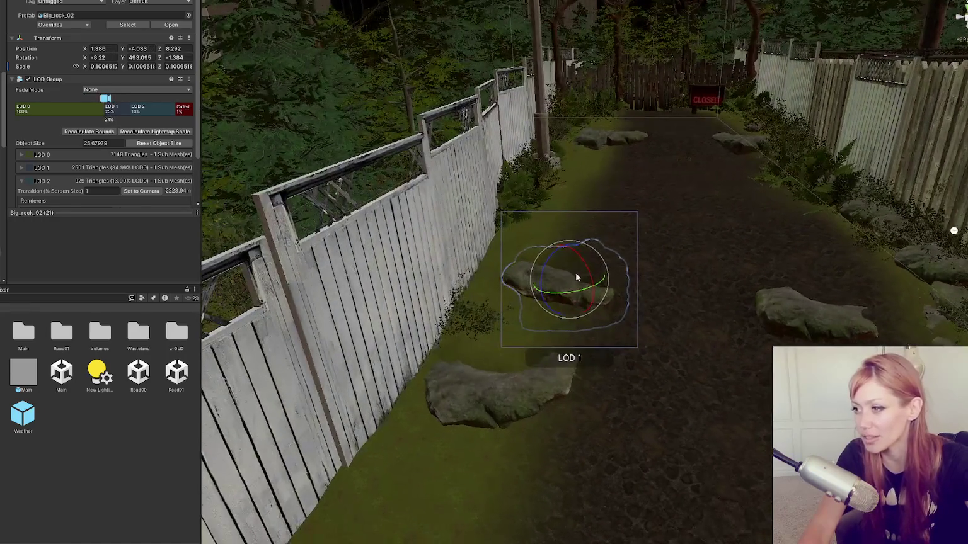
key(w)
key(ctrl+d)
key(e)
key(w)
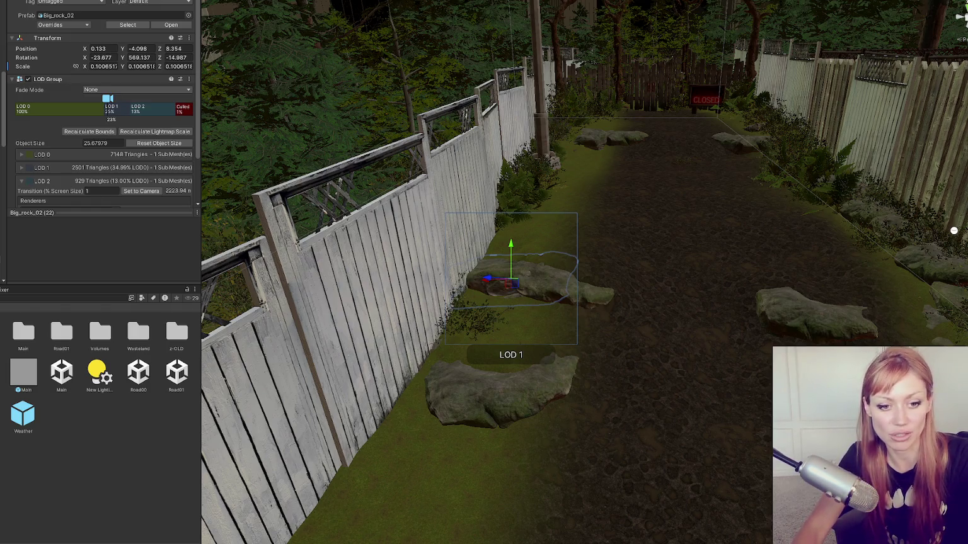
click(541, 292)
scroll(488, 284, up, 5)
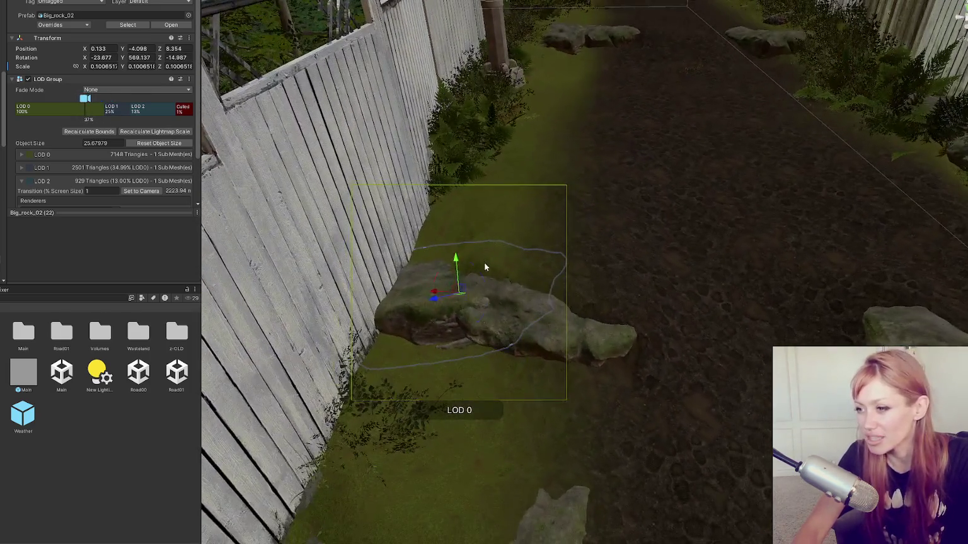
- Tilt the first boulder to a new angle and nudge it slightly along the path
key(e)
mouse_move(480, 261)
mouse_down()
mouse_move(492, 270)
mouse_move(459, 257)
mouse_move(643, 307)
mouse_move(675, 256)
mouse_move(454, 267)
mouse_move(365, 332)
mouse_up()
key(w)
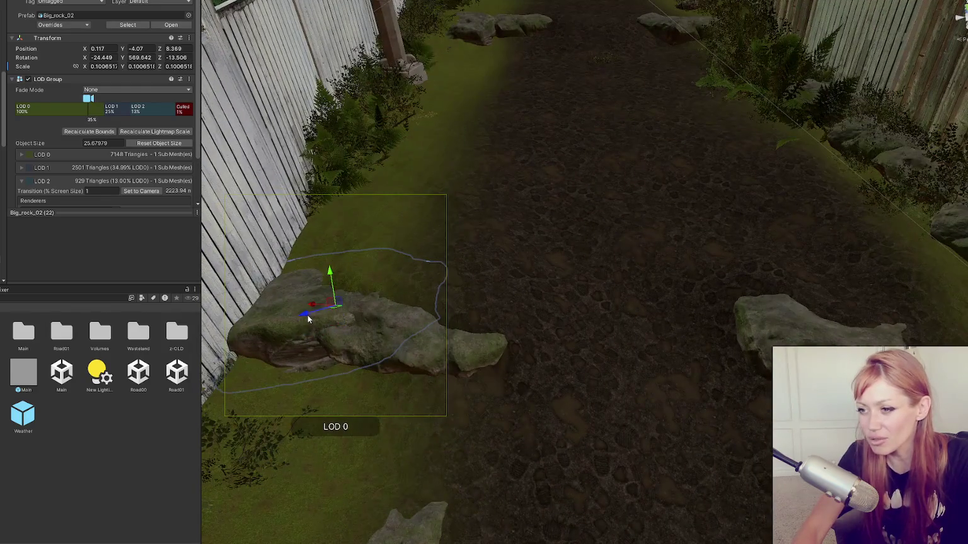
drag(305, 319, 764, 322)
- Tilt the boulder on the right side of the path to a new angle
click(764, 321)
key(f)
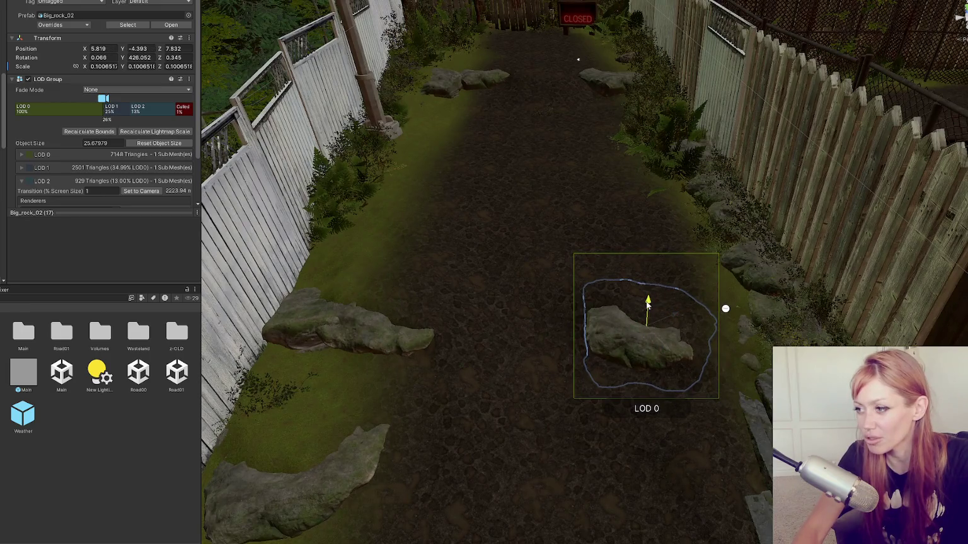
key(e)
drag(649, 323, 657, 330)
- Rotate the lower-left boulder by the fence to a new angle
click(356, 461)
key(f)
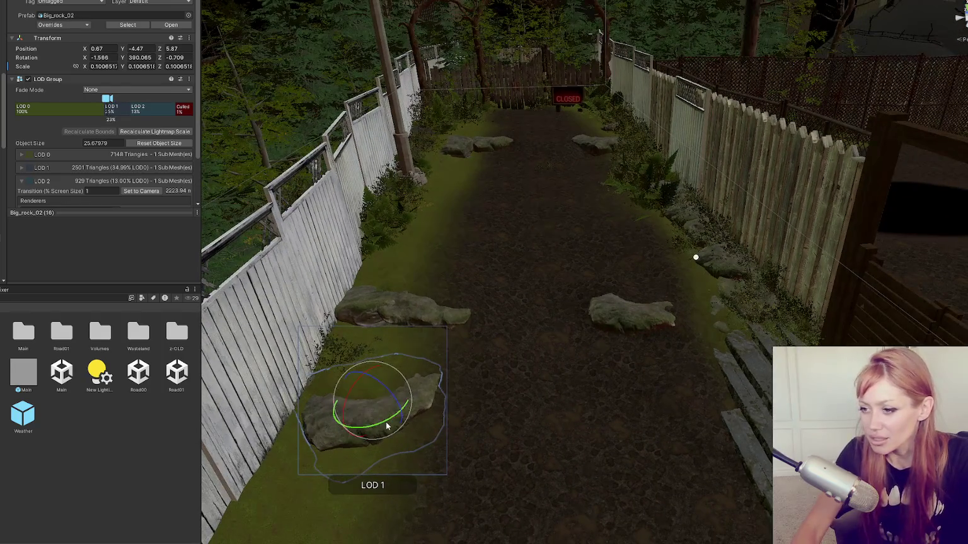
mouse_move(394, 389)
mouse_down()
mouse_move(363, 387)
mouse_move(391, 409)
mouse_up()
key(w)
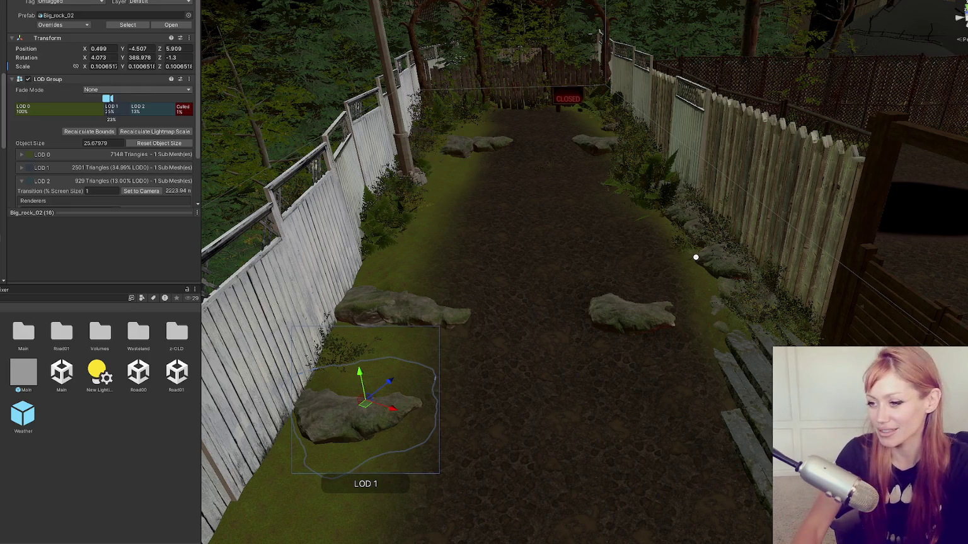
scroll(472, 372, down, 3)
mouse_move(471, 372)
mouse_down()
mouse_move(483, 435)
mouse_move(400, 450)
mouse_move(612, 426)
mouse_move(538, 292)
mouse_move(641, 346)
mouse_move(486, 335)
mouse_move(519, 408)
mouse_move(653, 414)
mouse_up()
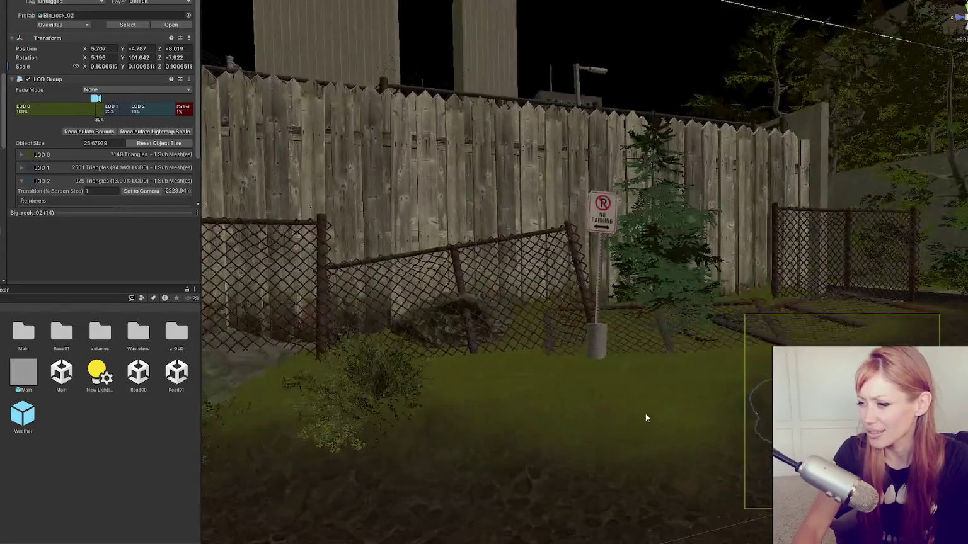
- Tilt Big_rock_02 (14) by the chain-link fence slightly so it sits naturally on the ground
click(441, 378)
key(f)
key(e)
drag(614, 365, 597, 354)
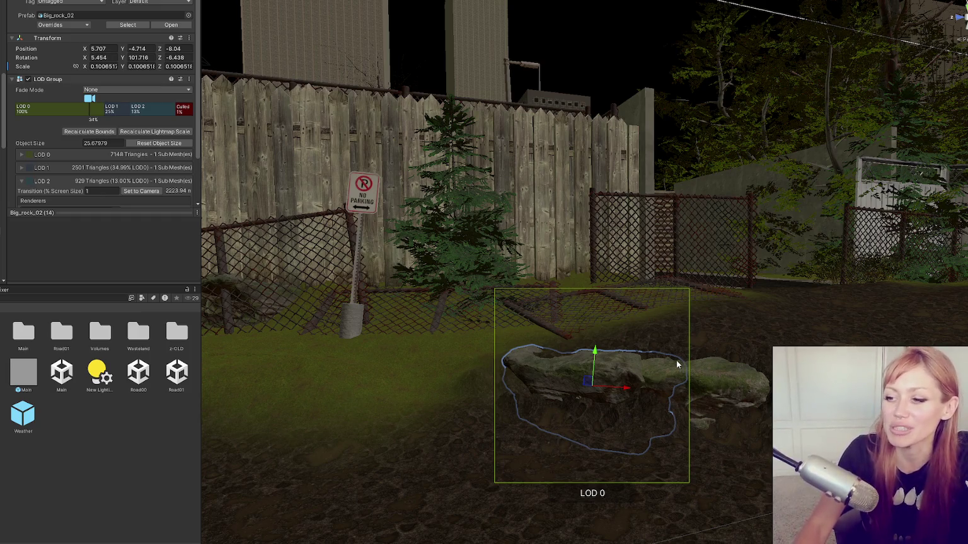
- Turn the view to face the fence and select the chain-link gate
scroll(407, 339, down, 3)
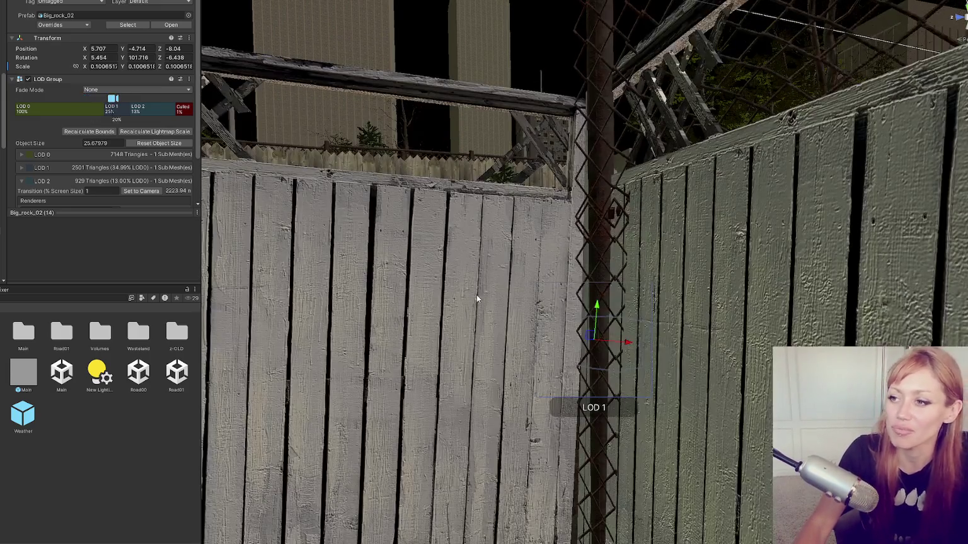
scroll(476, 296, down, 3)
scroll(558, 281, up, 5)
drag(713, 316, 526, 353)
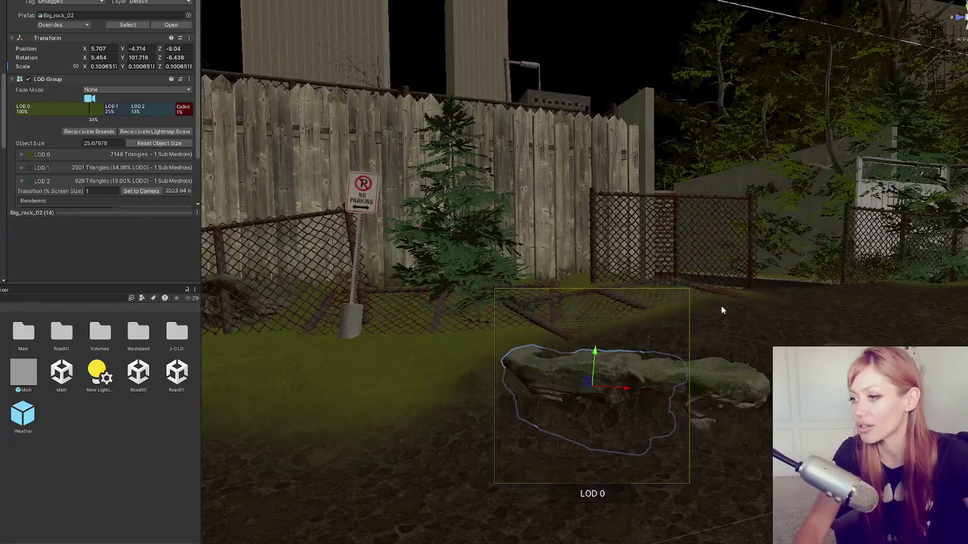
click(480, 286)
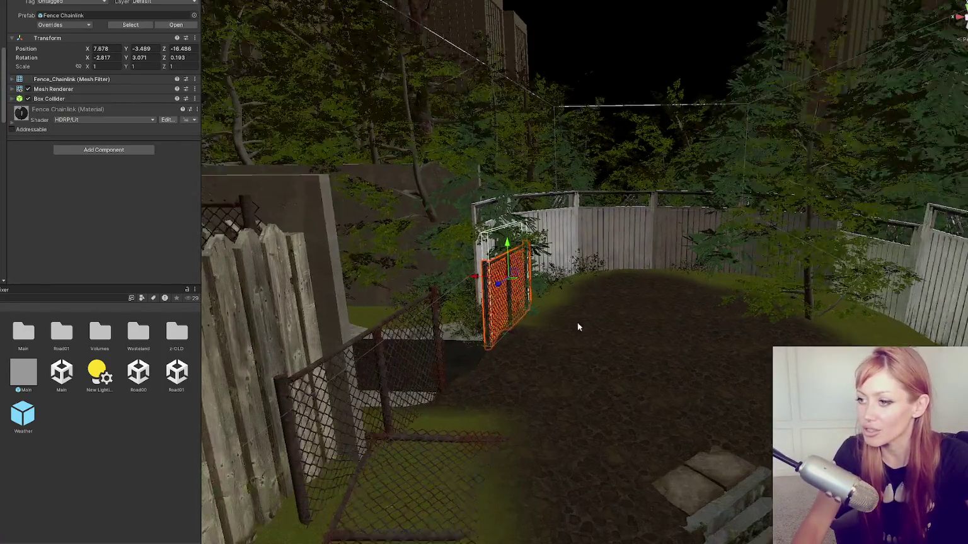
- Raise the chain-link gate slightly and adjust its tilt
key(f)
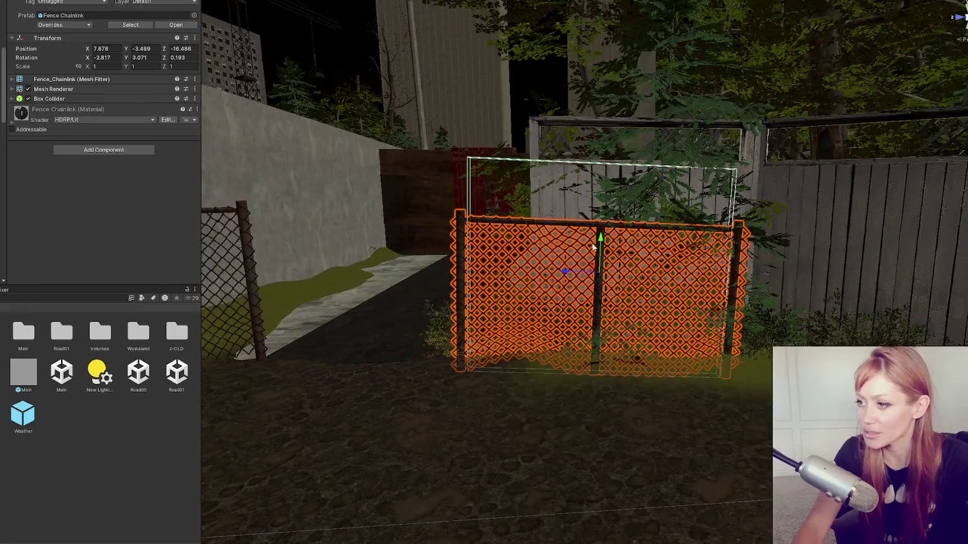
mouse_move(601, 241)
mouse_down()
mouse_move(597, 223)
mouse_move(702, 291)
mouse_up()
key(e)
key(w)
key(e)
key(w)
- Straighten the centre chain-link fence's tilt and raise the fence section slightly
click(586, 259)
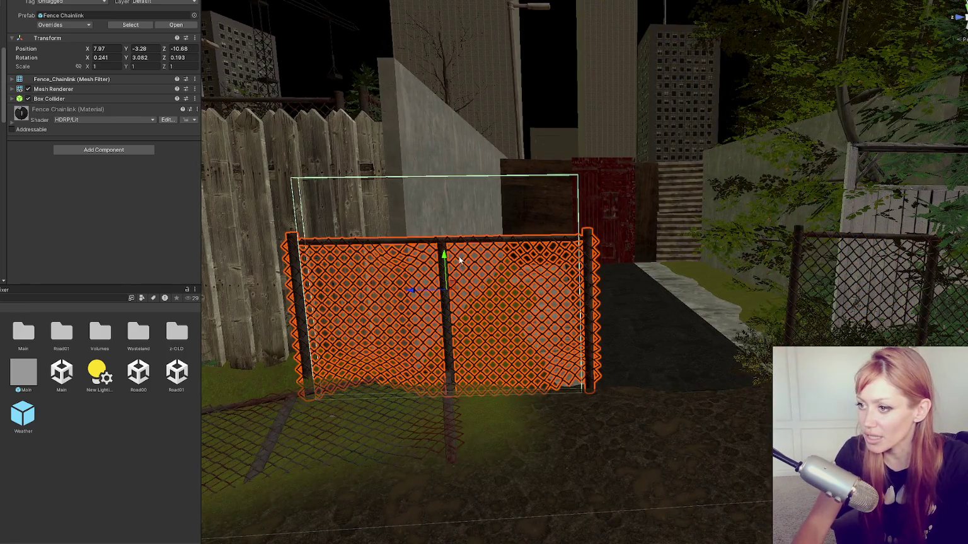
key(e)
drag(462, 261, 463, 261)
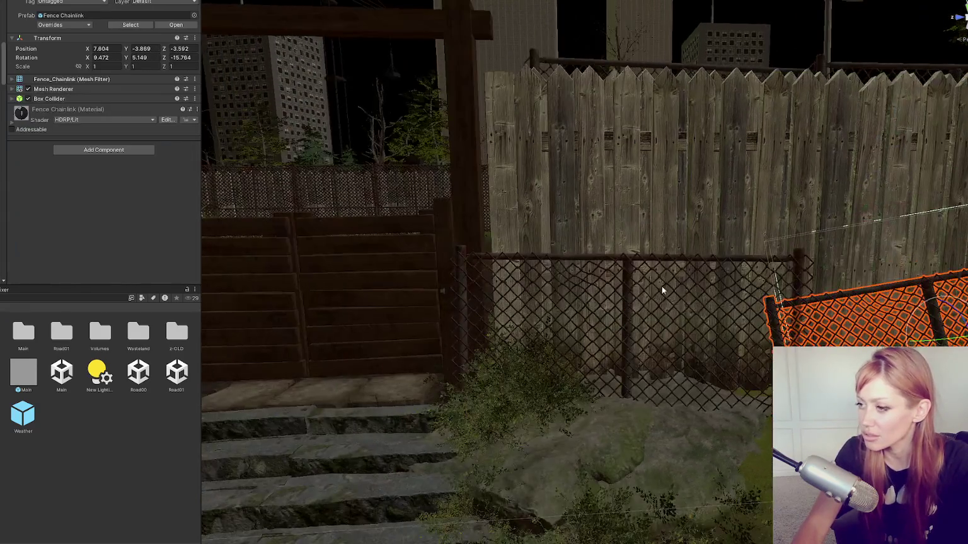
click(605, 264)
click(604, 263)
drag(632, 288, 626, 262)
- Fly across the alley into the yard and select the terrain by the stone stairs
mouse_move(508, 316)
mouse_down()
mouse_move(745, 225)
mouse_move(361, 281)
mouse_move(535, 304)
mouse_move(309, 313)
mouse_move(590, 341)
mouse_up()
click(605, 435)
mouse_move(623, 443)
mouse_down()
mouse_move(469, 378)
mouse_move(333, 367)
mouse_move(360, 296)
mouse_move(502, 427)
mouse_move(533, 363)
mouse_move(511, 309)
mouse_move(676, 307)
mouse_move(655, 296)
mouse_up()
click(528, 406)
click(502, 428)
- Smooth the terrain height beside the stone stairs with the Smooth Height brush
click(89, 67)
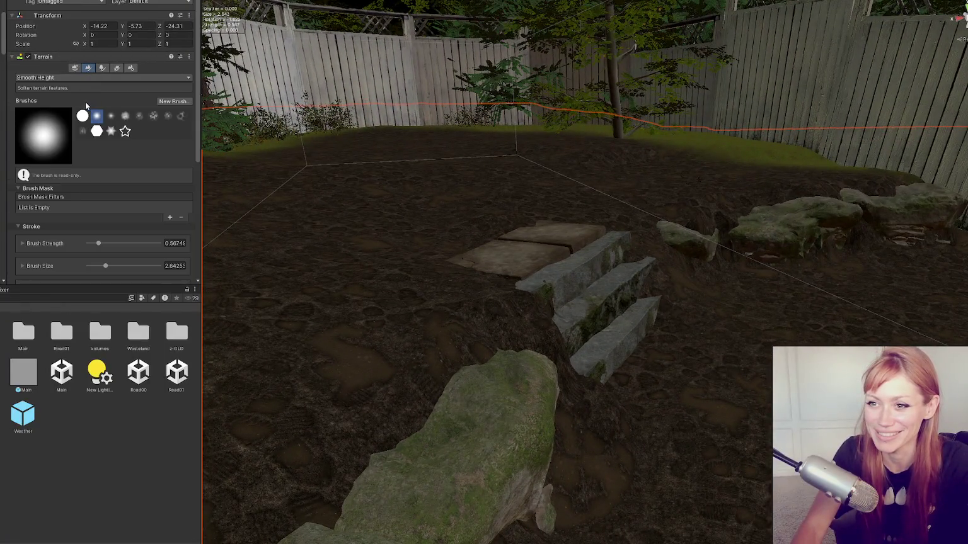
click(61, 79)
click(540, 438)
scroll(599, 415, up, 2)
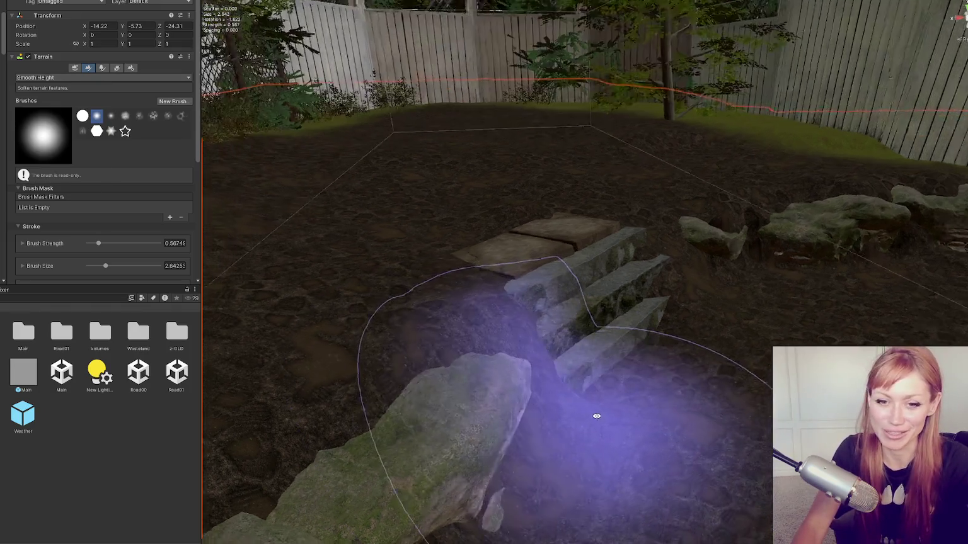
drag(599, 416, 455, 349)
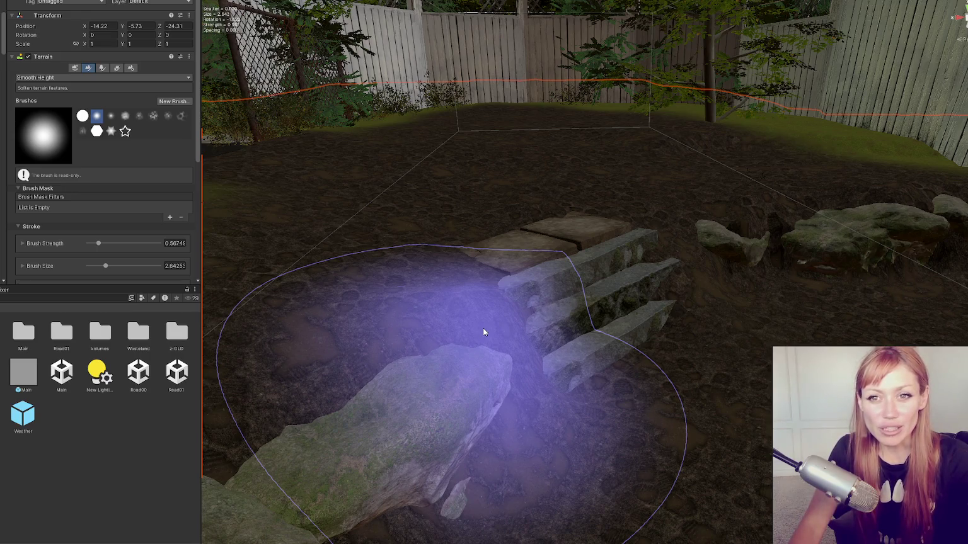
mouse_move(482, 327)
mouse_down()
mouse_move(518, 313)
mouse_move(504, 329)
mouse_move(555, 404)
mouse_move(489, 285)
mouse_move(428, 270)
mouse_move(598, 417)
mouse_move(465, 281)
mouse_up()
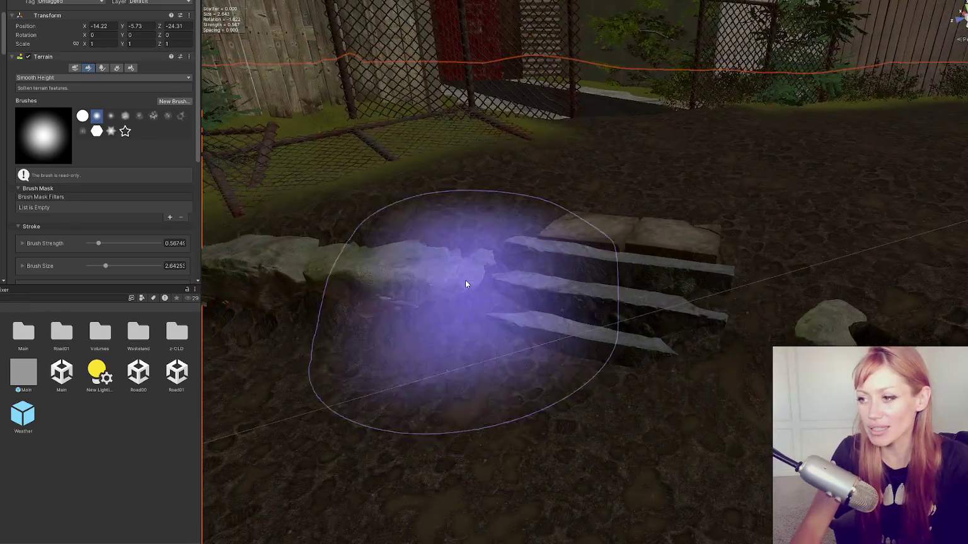
mouse_move(404, 395)
mouse_down()
mouse_move(458, 302)
mouse_move(627, 518)
mouse_move(508, 346)
mouse_move(508, 468)
mouse_move(528, 469)
mouse_up()
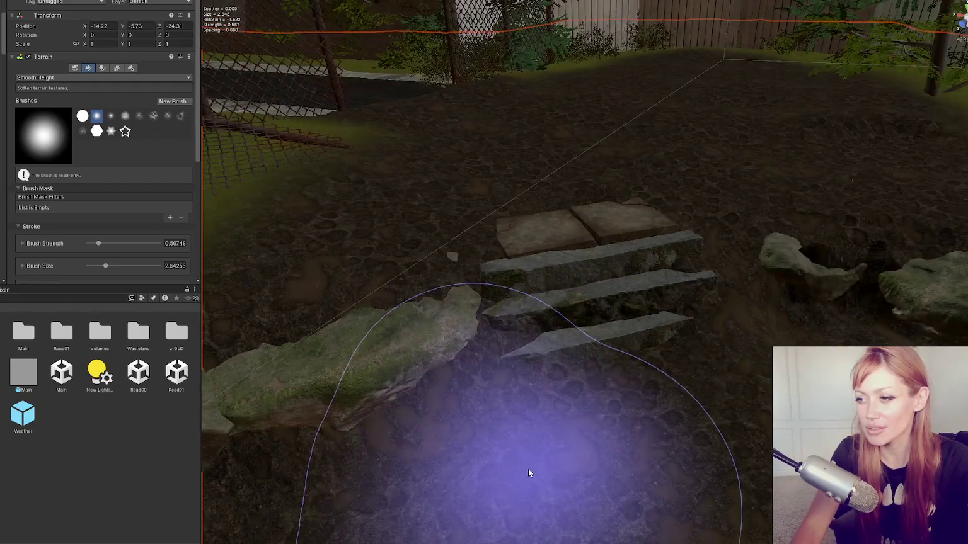
- Exit the brush and bring back the terrain sculpting tool list
key(w)
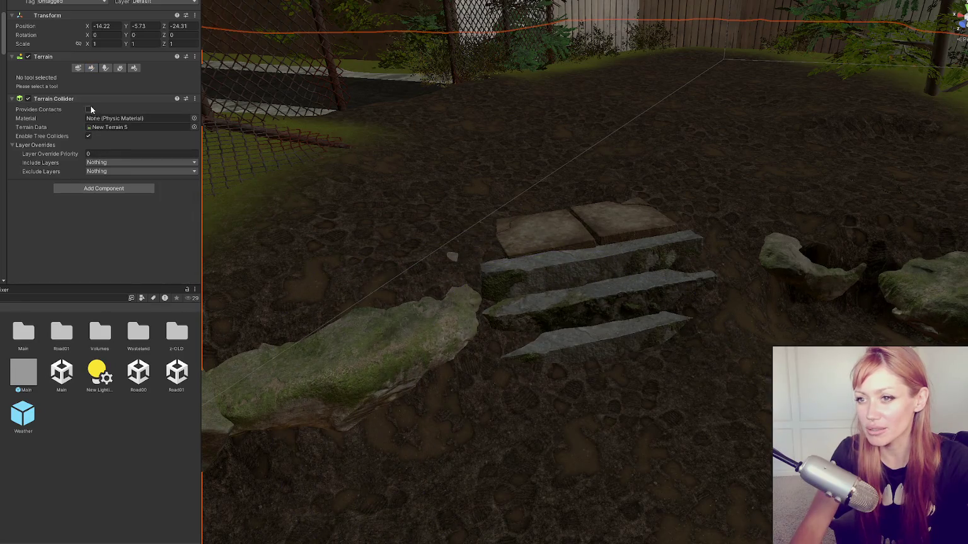
click(92, 67)
click(42, 78)
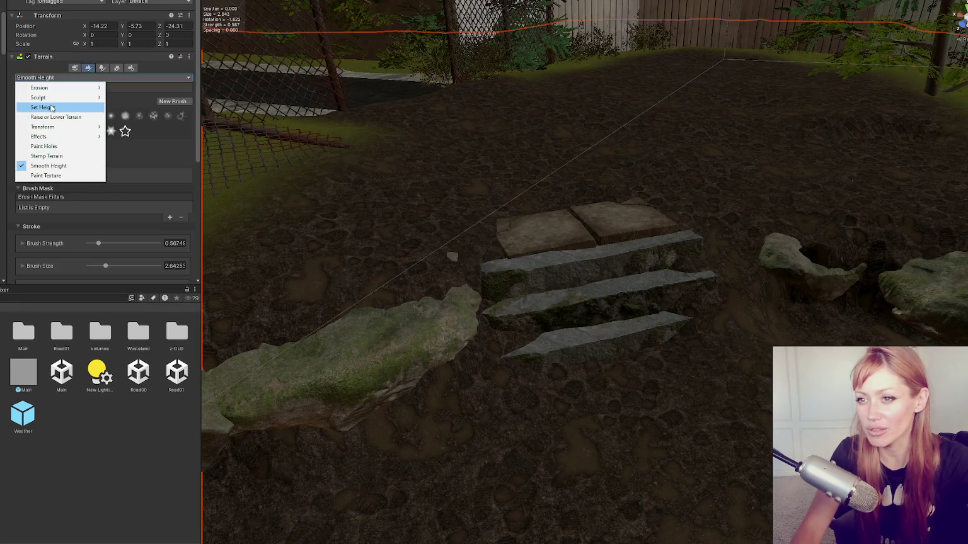
- Level the ground at the steps' left ends with Set Height, then leave terrain editing
click(53, 108)
mouse_move(519, 276)
mouse_down()
mouse_move(499, 300)
mouse_move(478, 300)
mouse_move(488, 278)
mouse_up()
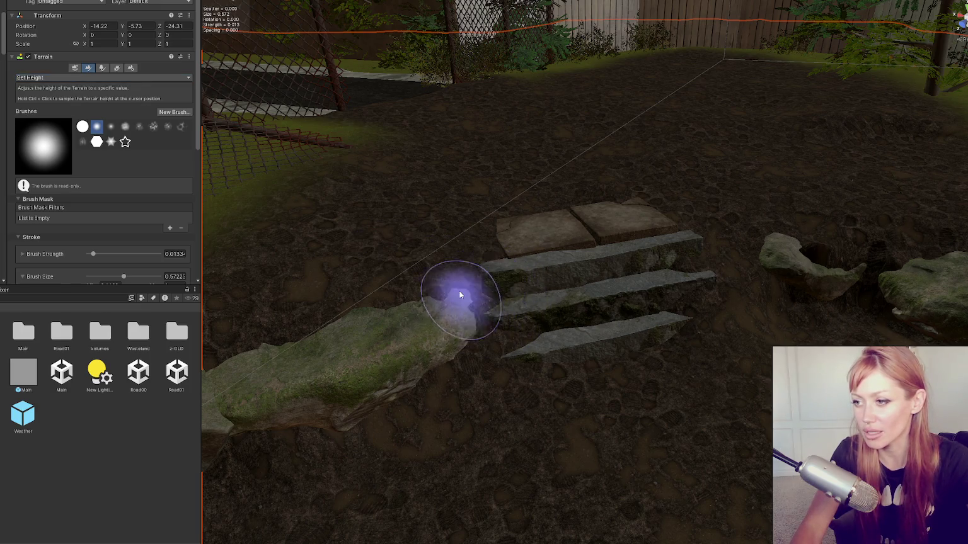
mouse_move(471, 328)
mouse_down()
mouse_move(698, 272)
mouse_move(540, 286)
mouse_move(209, 234)
mouse_up()
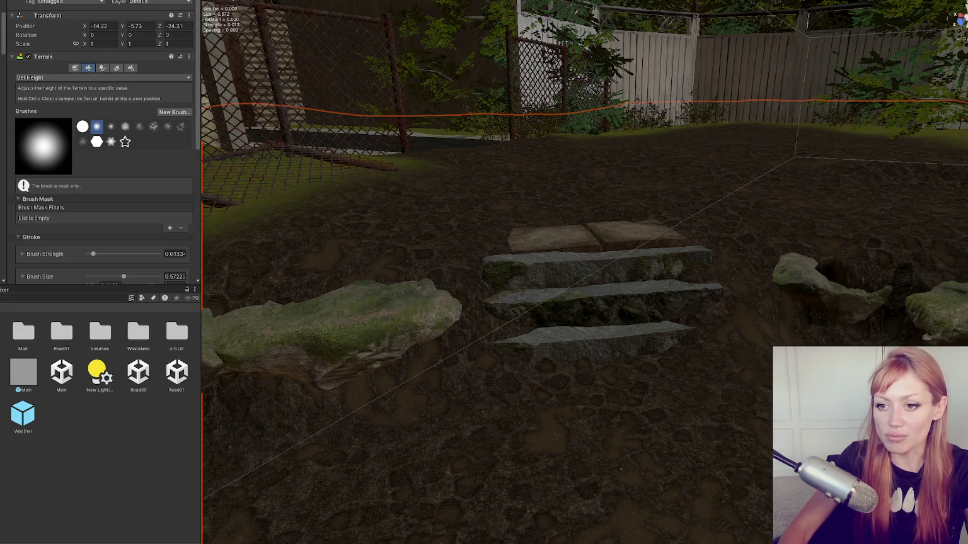
mouse_move(59, 285)
mouse_down()
mouse_move(59, 295)
mouse_move(59, 235)
mouse_move(59, 412)
mouse_move(59, 267)
mouse_up()
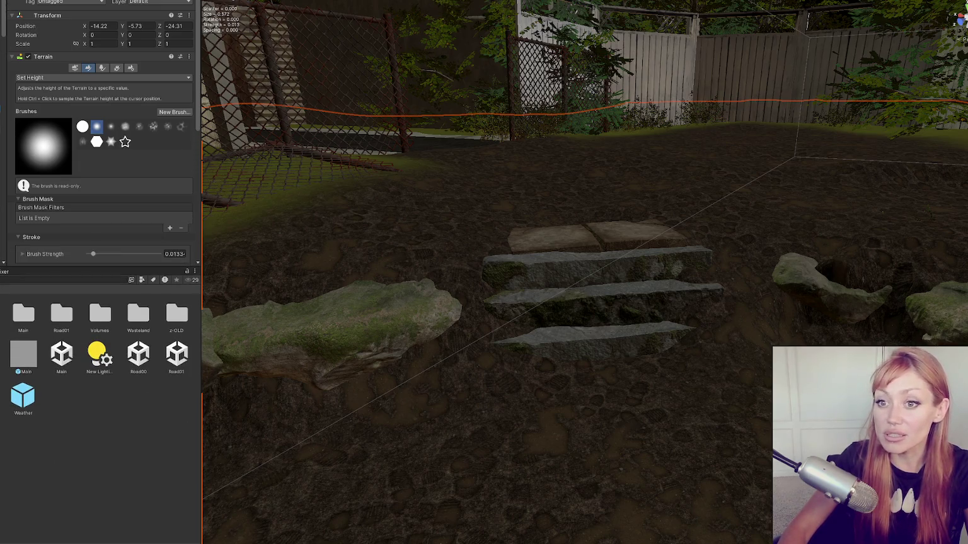
click(3, 137)
key(Left)
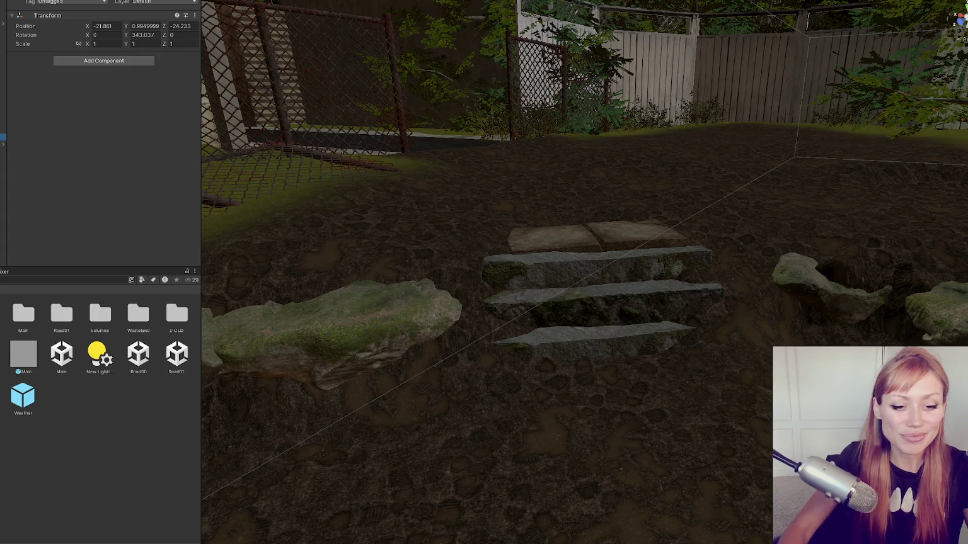
- Fly the Scene view down the alley past the stone steps, then bring up the Start menu
mouse_move(503, 244)
mouse_down()
mouse_move(389, 293)
mouse_move(596, 341)
mouse_move(337, 338)
mouse_move(403, 327)
mouse_move(30, 277)
mouse_move(82, 276)
mouse_up()
mouse_move(635, 210)
mouse_down()
mouse_move(561, 248)
mouse_move(531, 383)
mouse_up()
click(532, 287)
mouse_move(545, 208)
mouse_down()
mouse_move(593, 371)
mouse_move(591, 406)
mouse_up()
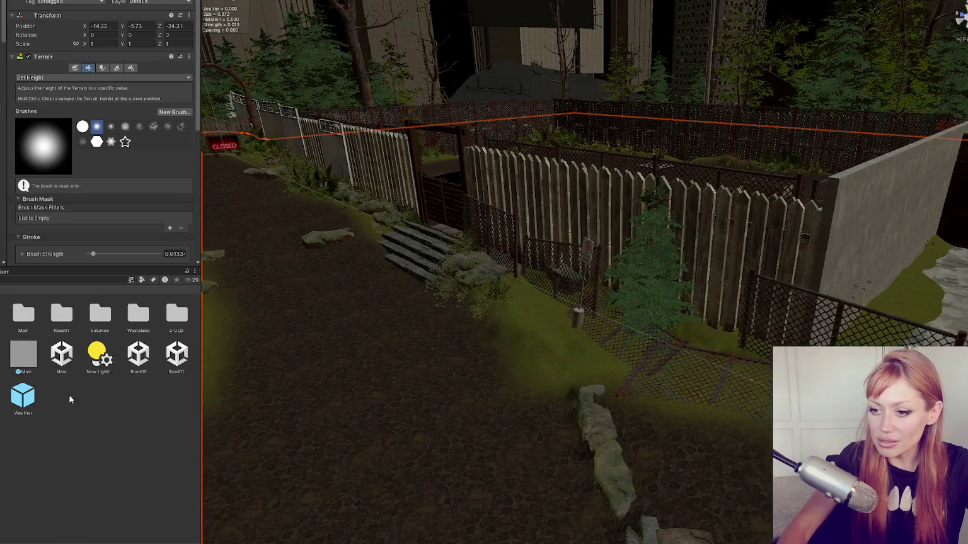
key(super)
key(super)
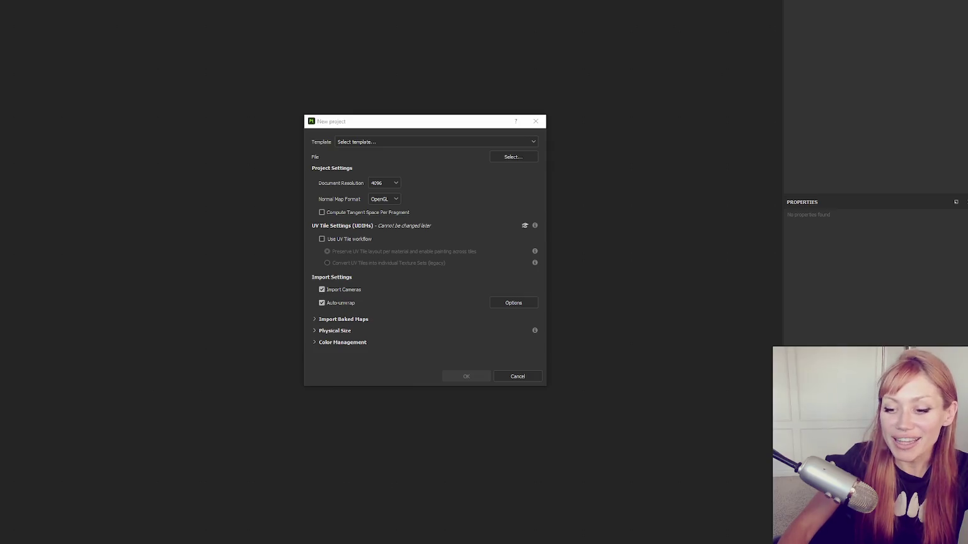
- Launch Maya from the Start menu and move the New project dialog aside
key(super)
click(105, 336)
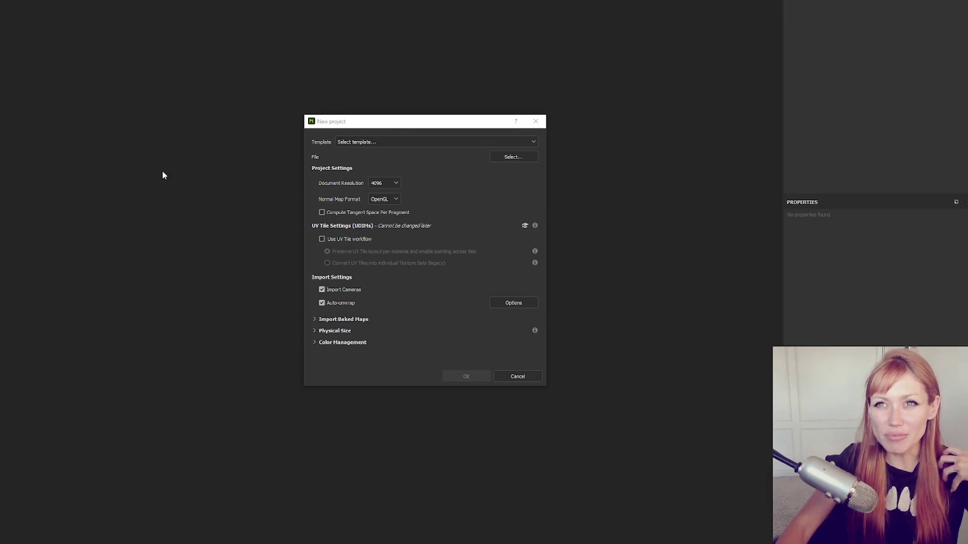
mouse_move(375, 121)
mouse_down()
mouse_move(349, 112)
mouse_move(275, 129)
mouse_up()
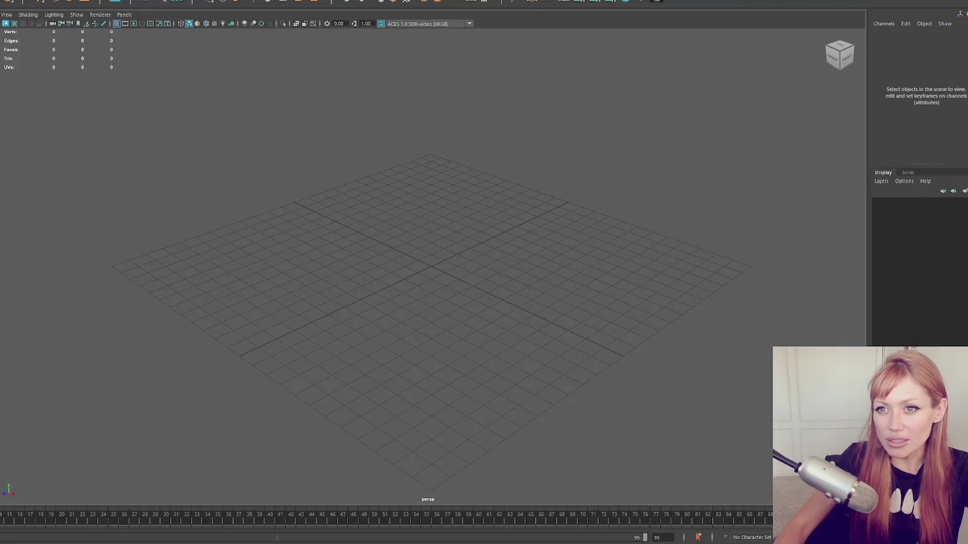
- Add a polygon cube, scale it uniformly to 2.251, and freeze it with history deleted
key(e)
key(r)
drag(430, 266, 453, 267)
click(201, 1)
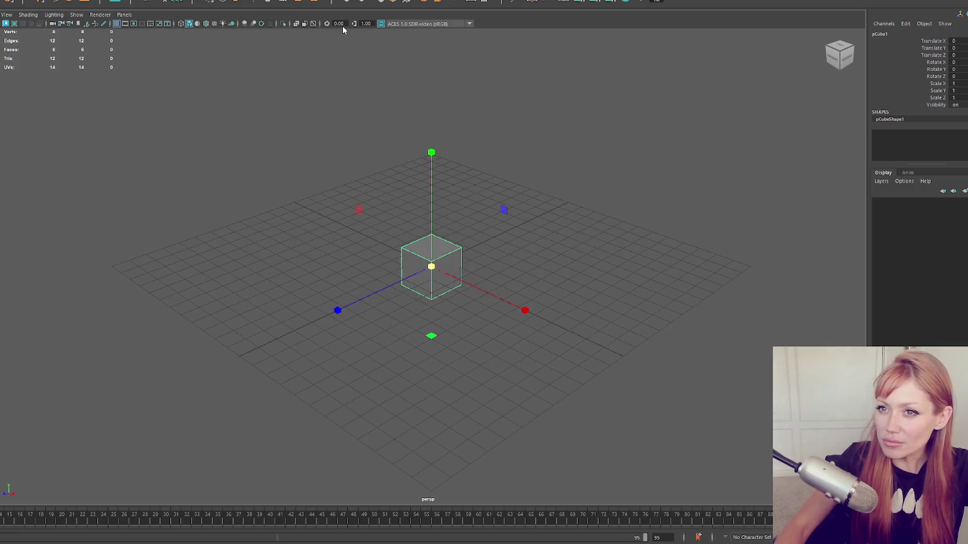
- Return pCube1 from face mode to Object Mode, then browse for the project mesh
click(198, 100)
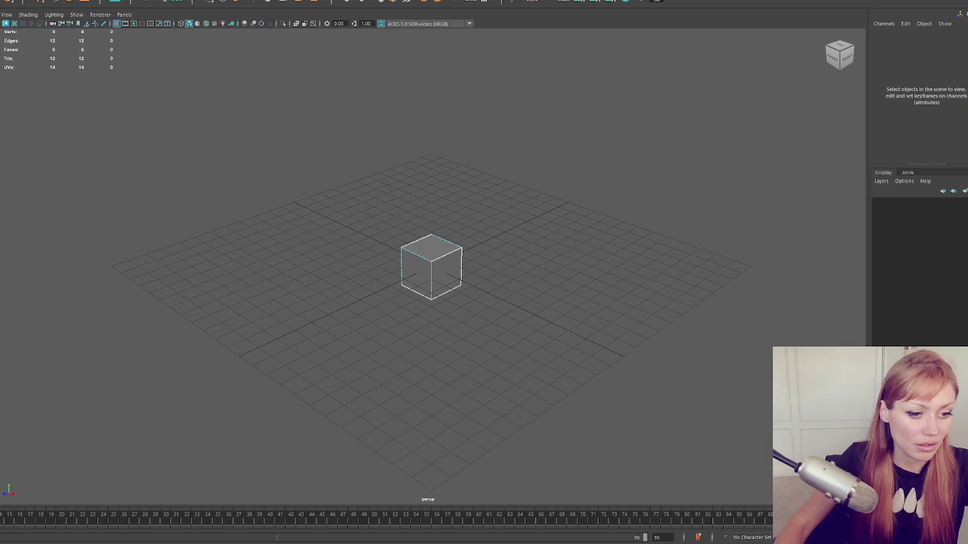
click(431, 270)
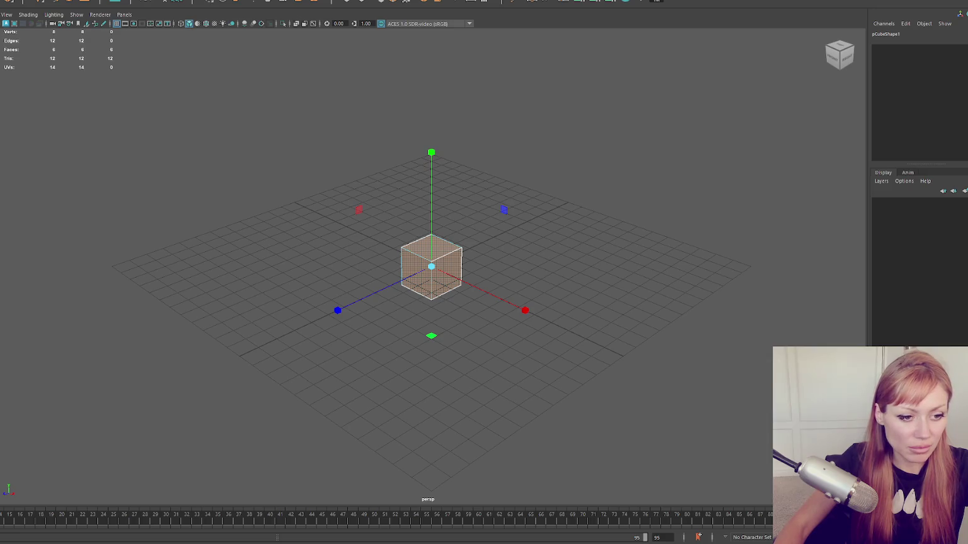
key(F8)
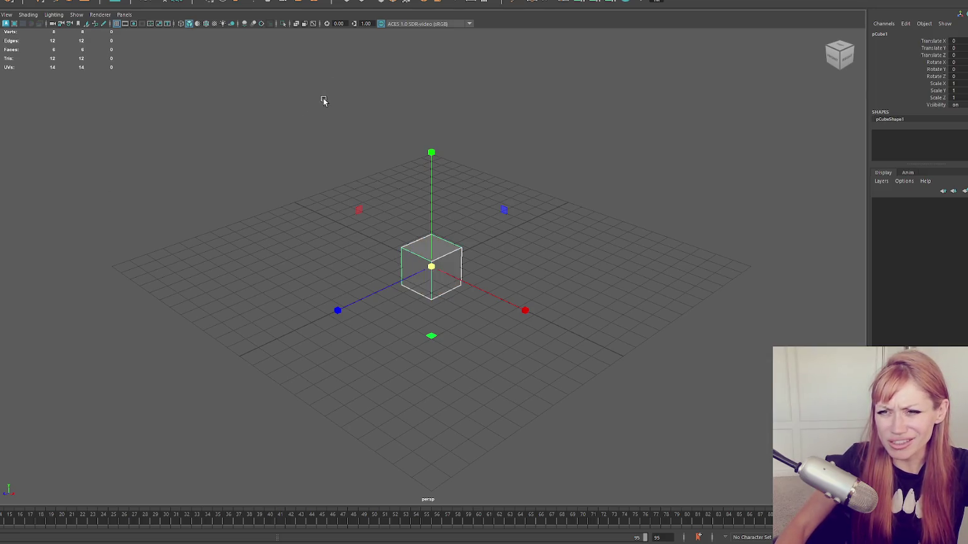
right_click(243, 101)
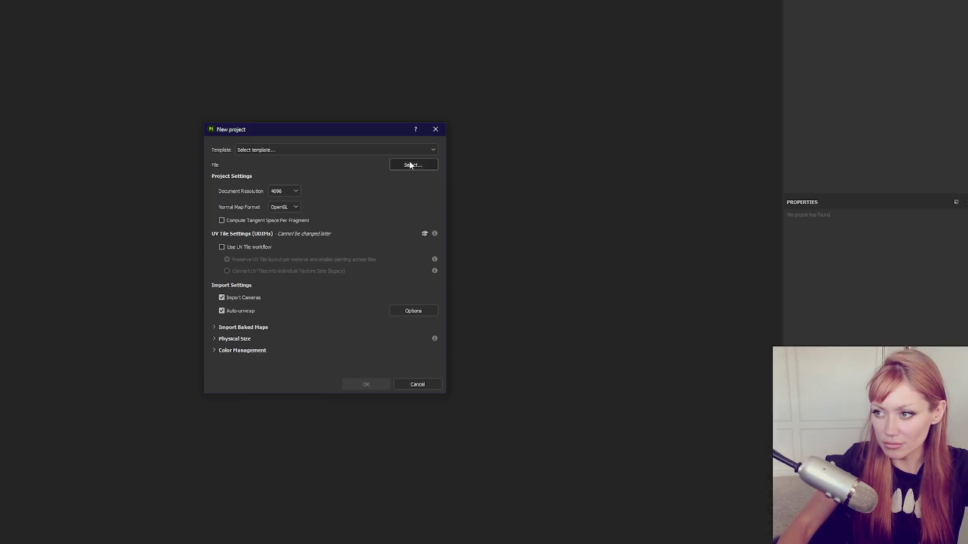
click(411, 165)
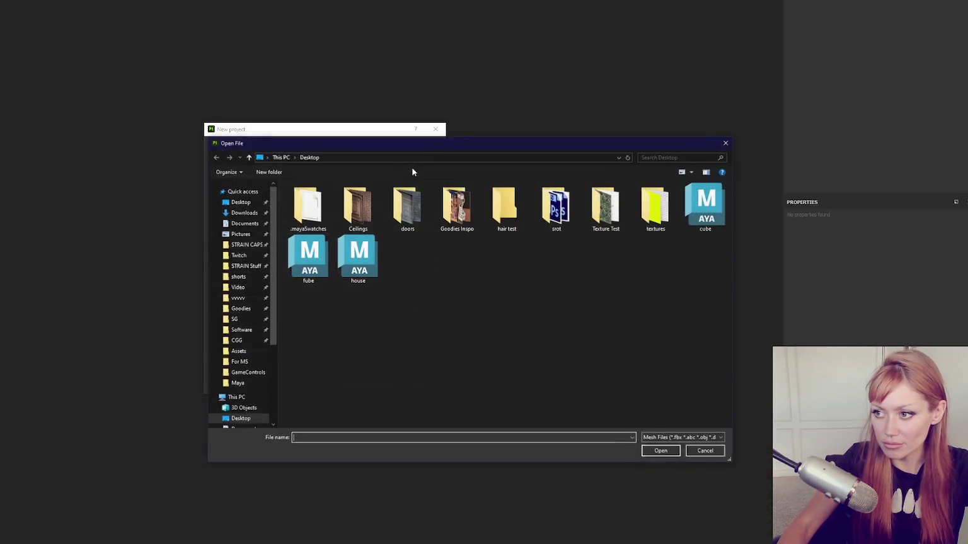
- Choose cube.fbx from the Desktop as the mesh and create the project
double_click(705, 207)
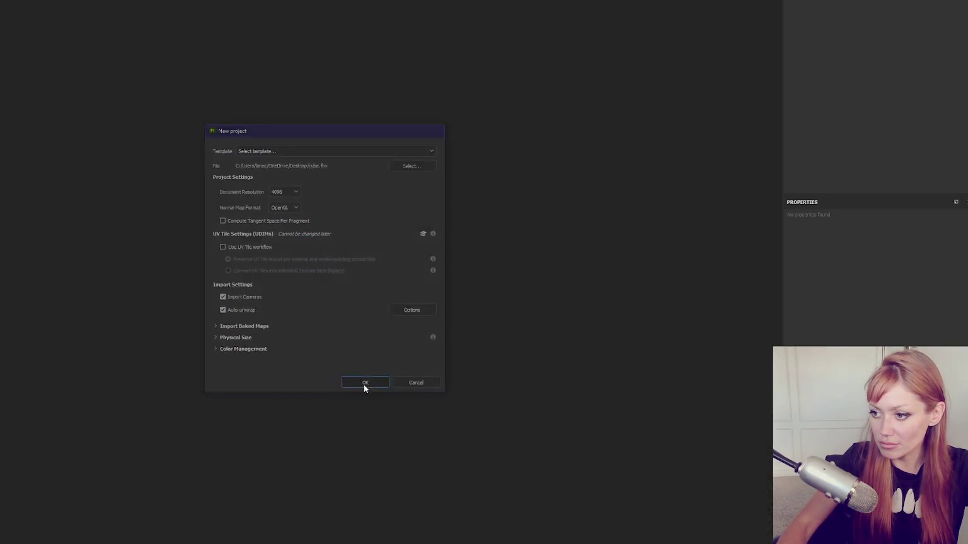
click(363, 385)
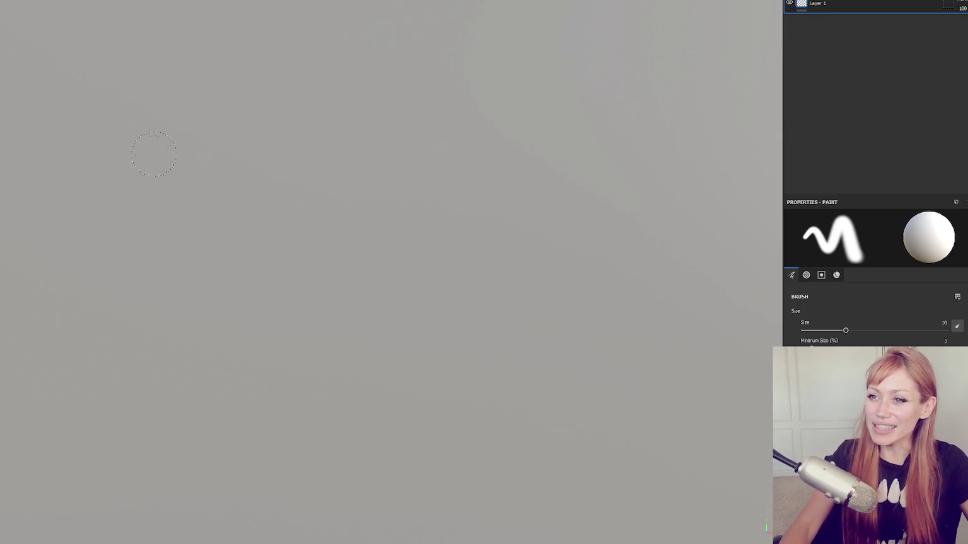
- Zoom out, orbit the cube to a three-quarter angle and pan it slightly left
scroll(229, 144, down, 5)
mouse_move(228, 144)
mouse_down()
mouse_move(143, 151)
mouse_move(281, 218)
mouse_move(353, 188)
mouse_up()
scroll(353, 188, up, 3)
mouse_move(333, 141)
mouse_down()
mouse_move(377, 136)
mouse_move(401, 166)
mouse_up()
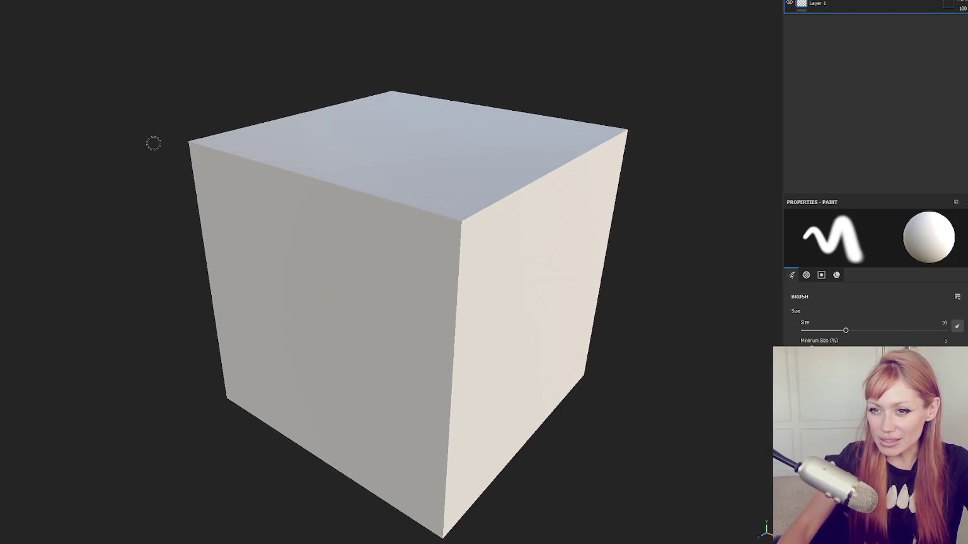
drag(258, 201, 242, 201)
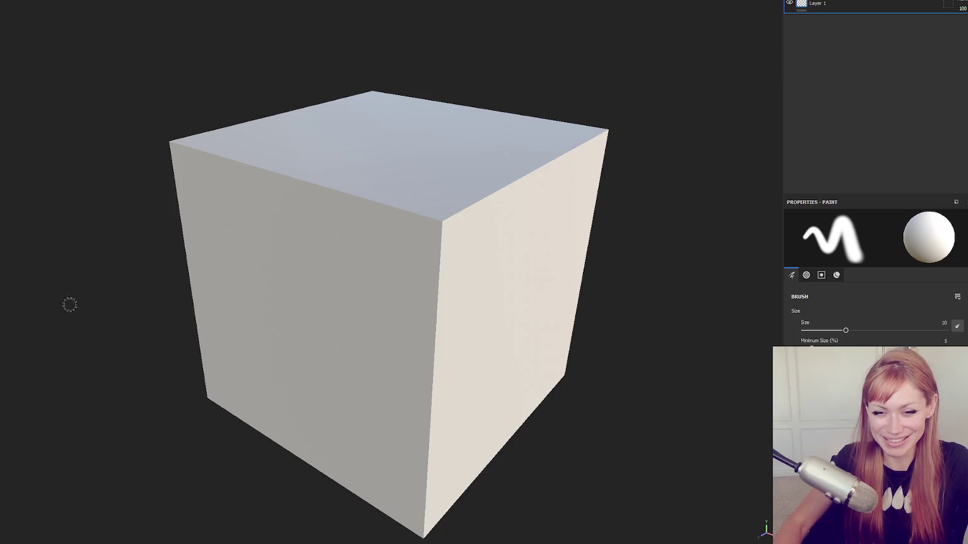
- Zoom out and orbit toward the cube's front face, then switch to the ambientCG browser
scroll(318, 261, down, 2)
mouse_move(317, 262)
mouse_down()
mouse_move(501, 247)
mouse_move(400, 223)
mouse_up()
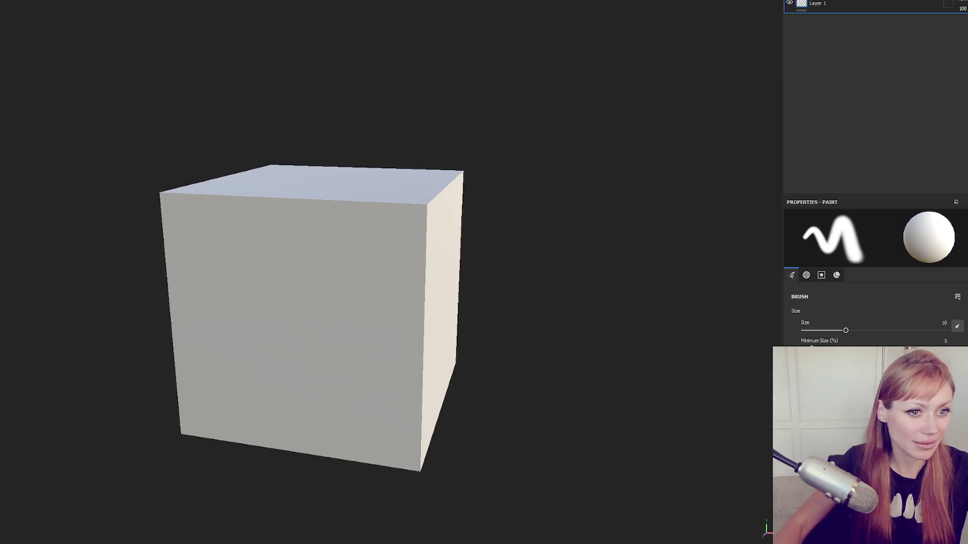
key(alt+Tab)
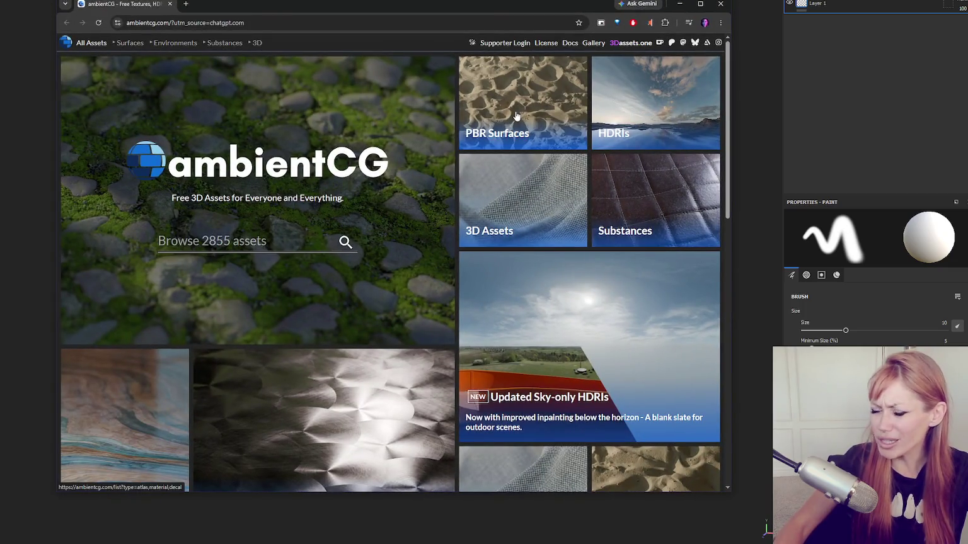
middle_click(516, 115)
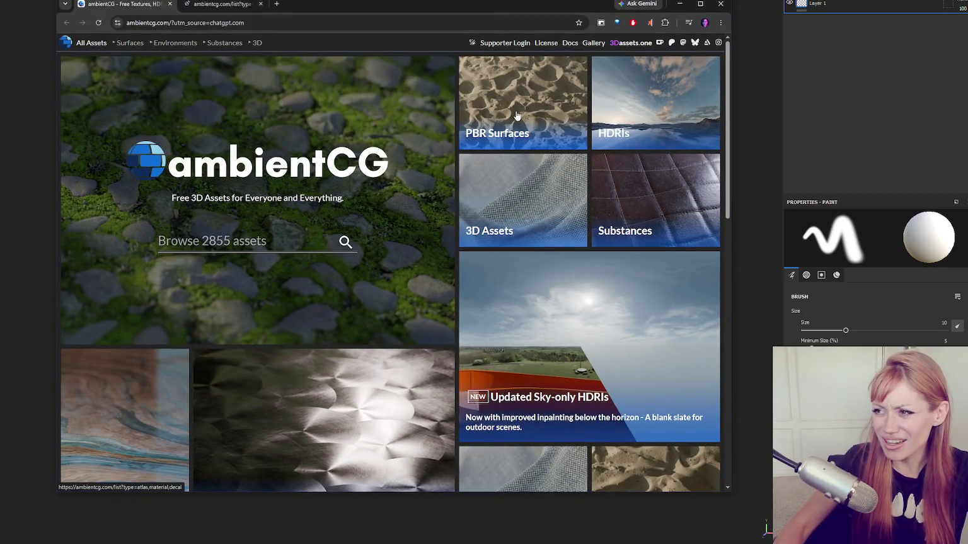
click(244, 10)
click(165, 5)
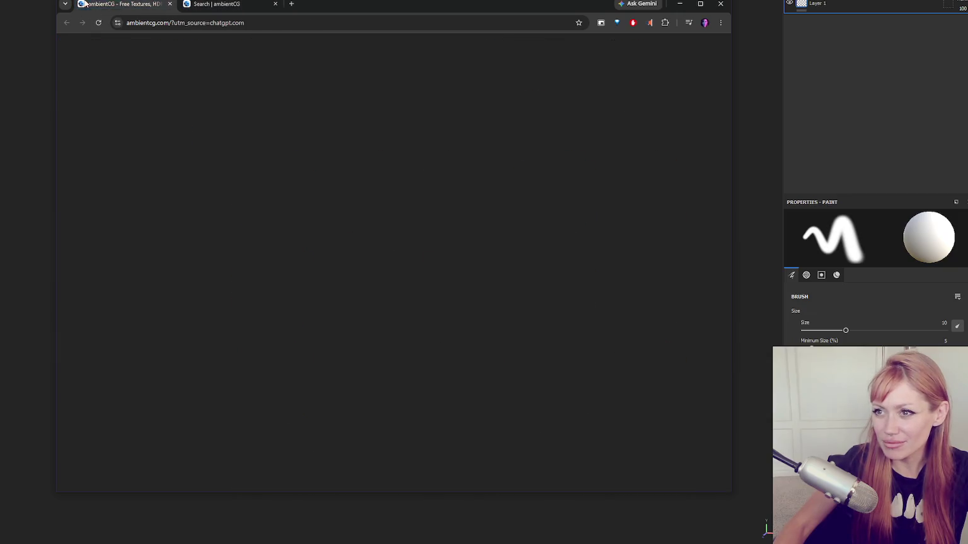
right_click(491, 104)
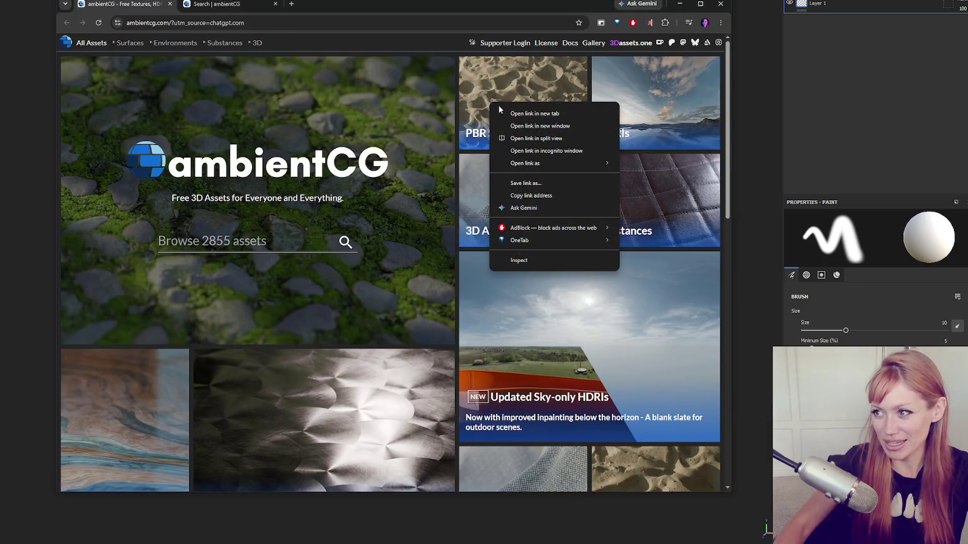
click(497, 105)
scroll(448, 100, down, 8)
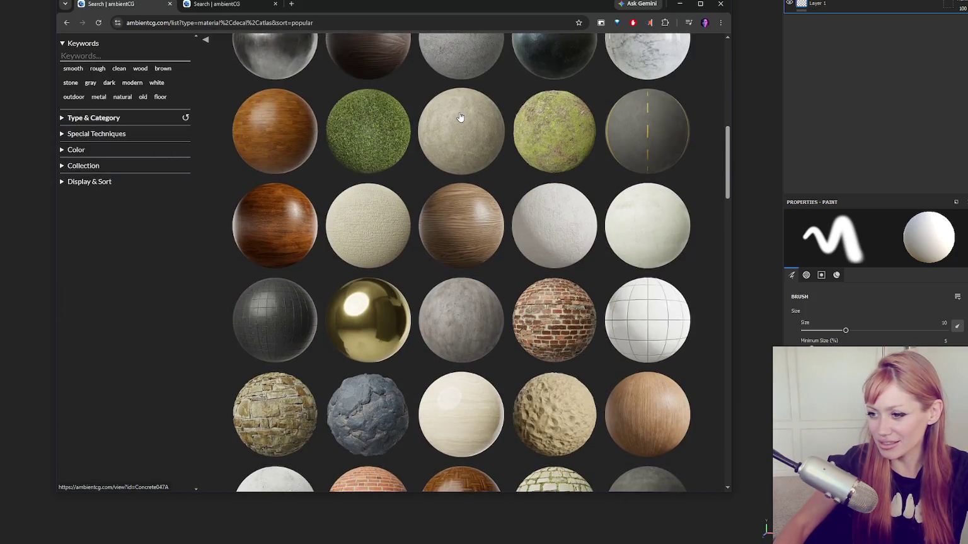
scroll(460, 117, down, 3)
middle_click(560, 230)
click(328, 4)
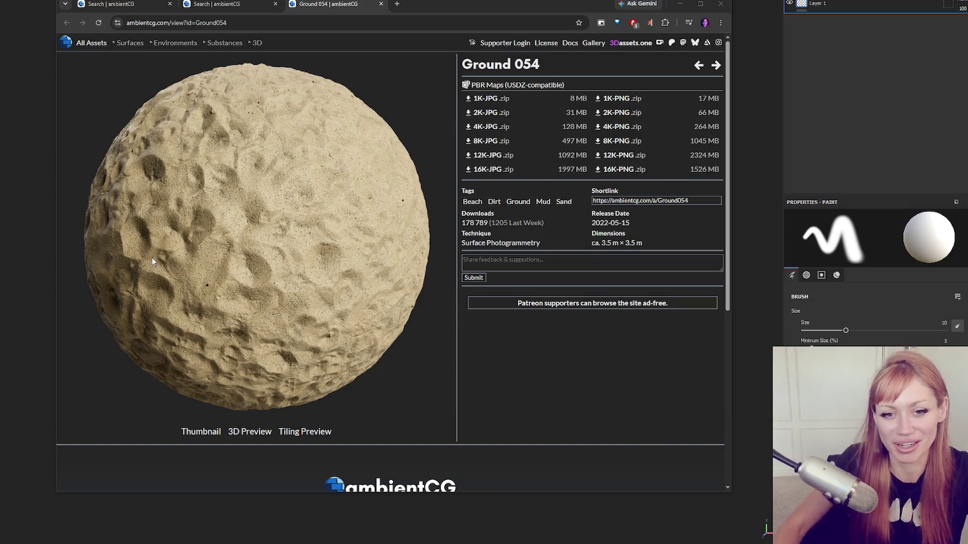
click(207, 8)
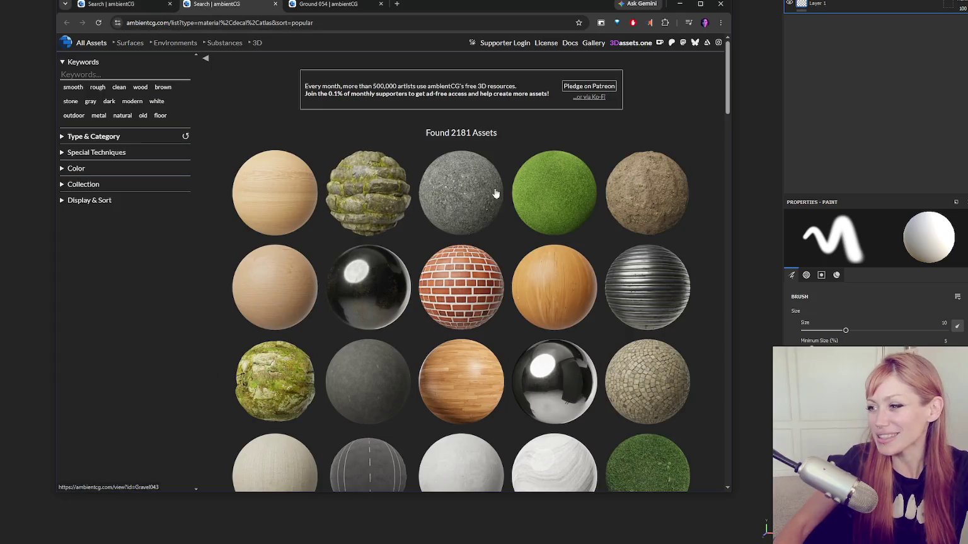
click(380, 5)
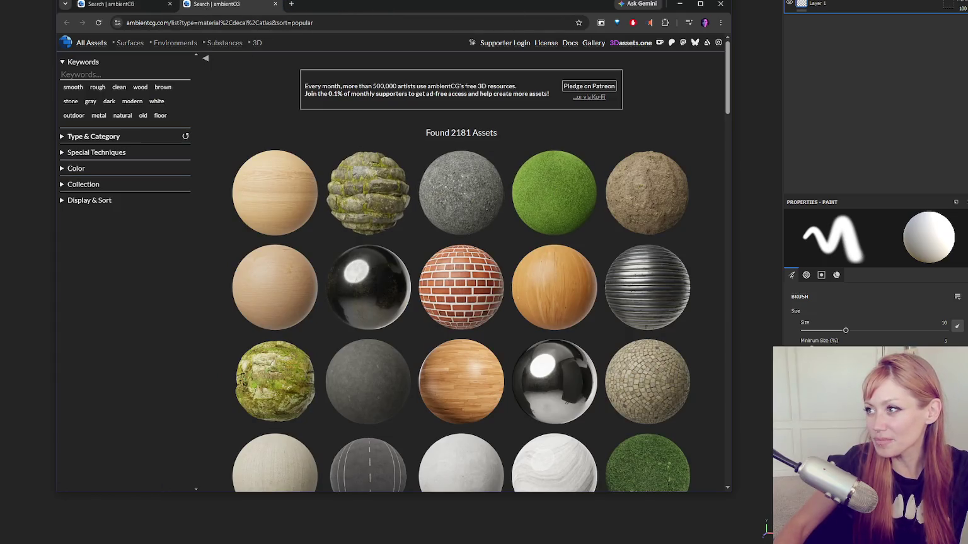
key(F11)
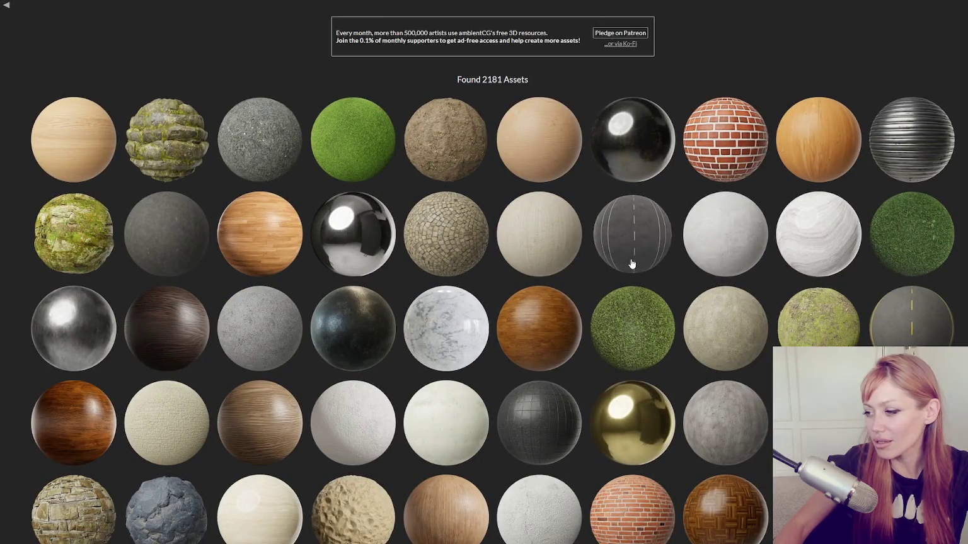
scroll(633, 264, down, 7)
scroll(693, 261, down, 20)
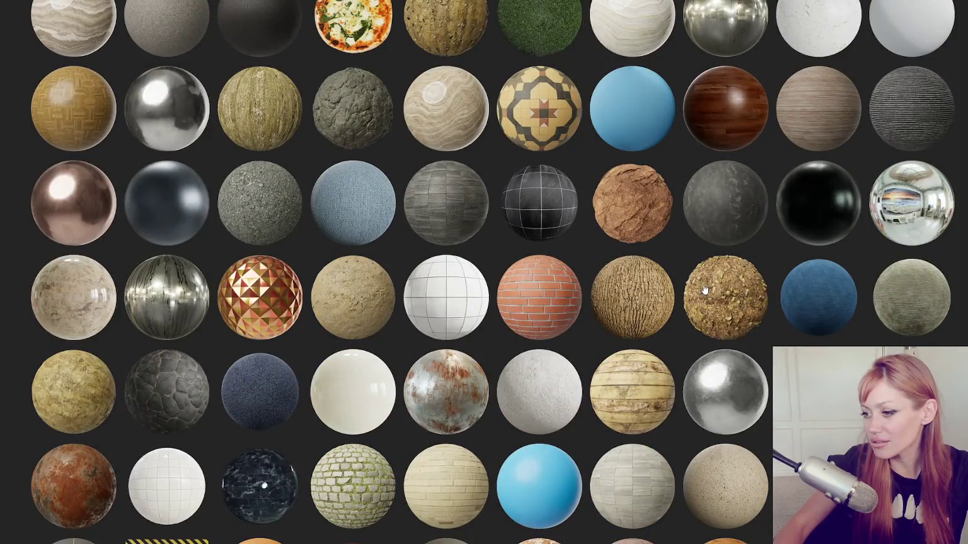
scroll(700, 293, down, 15)
scroll(685, 304, down, 15)
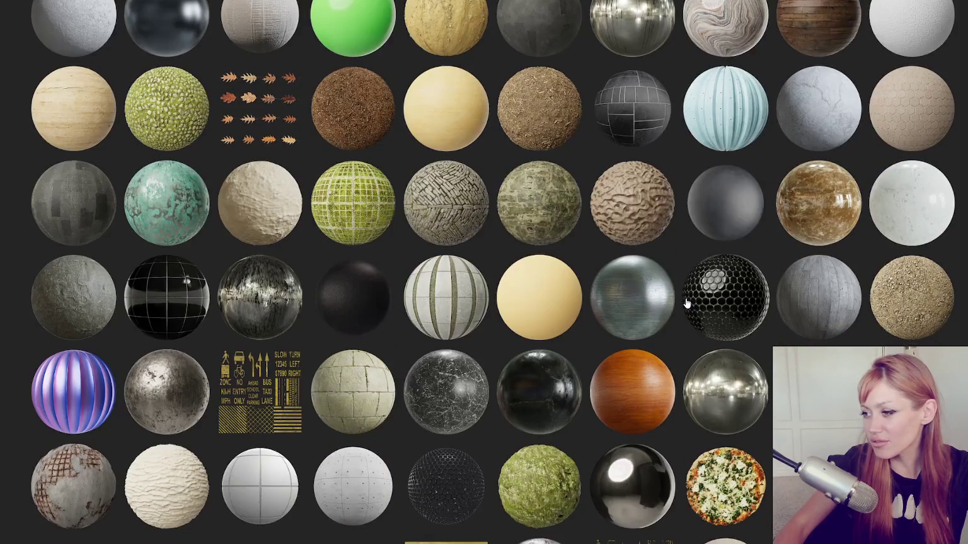
scroll(689, 301, down, 5)
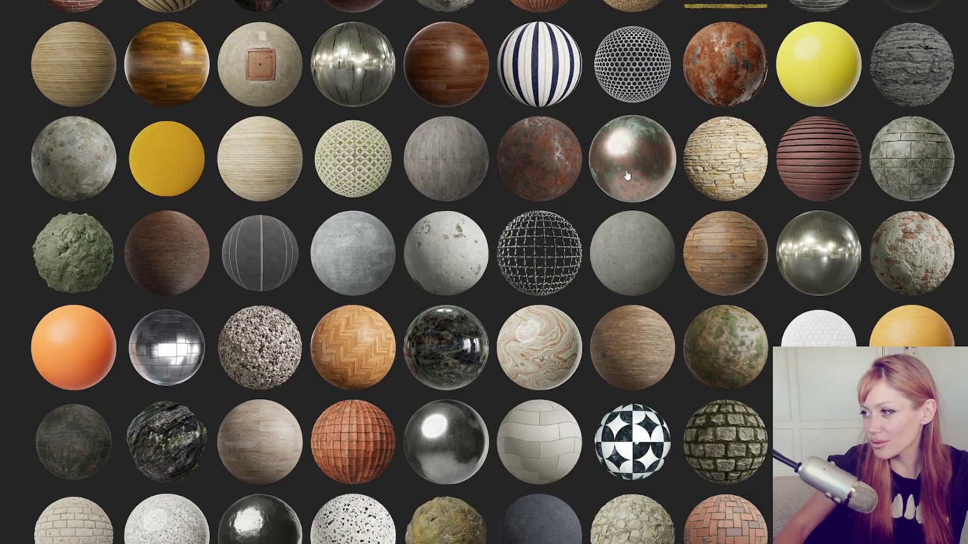
scroll(627, 175, down, 15)
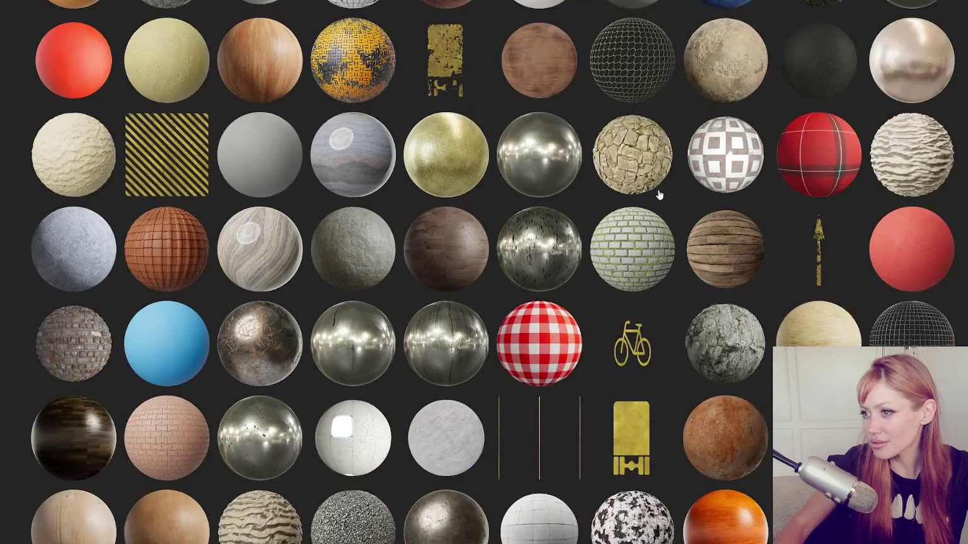
scroll(658, 196, down, 15)
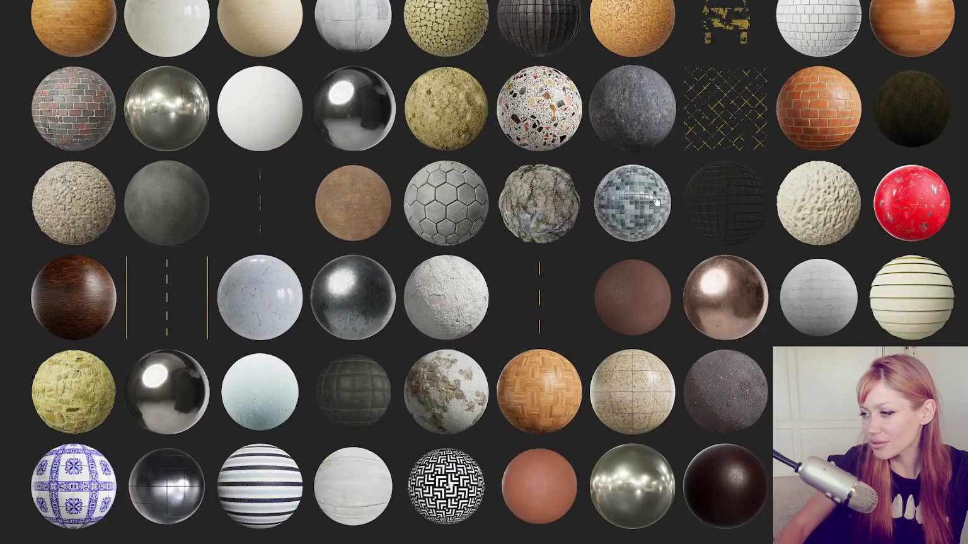
scroll(656, 201, down, 4)
scroll(720, 133, down, 4)
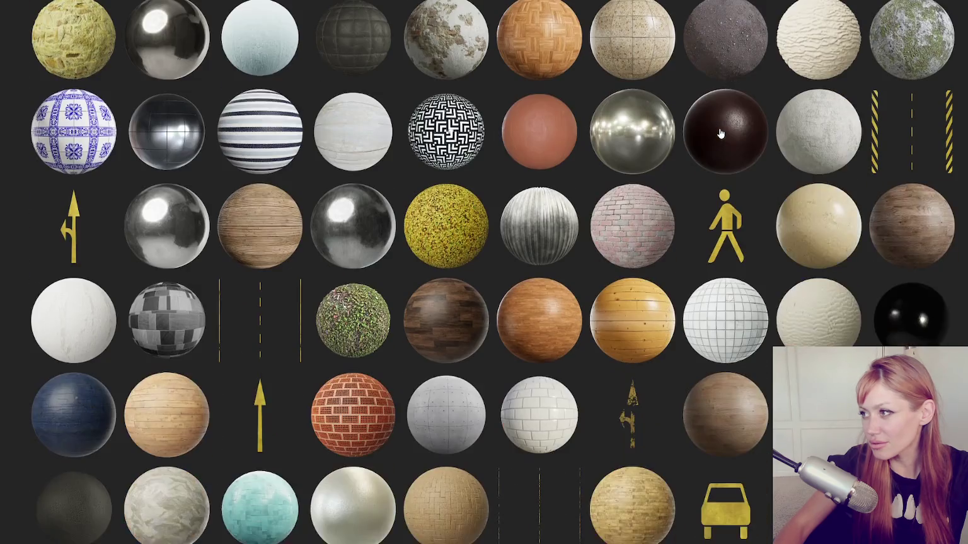
scroll(852, 102, down, 3)
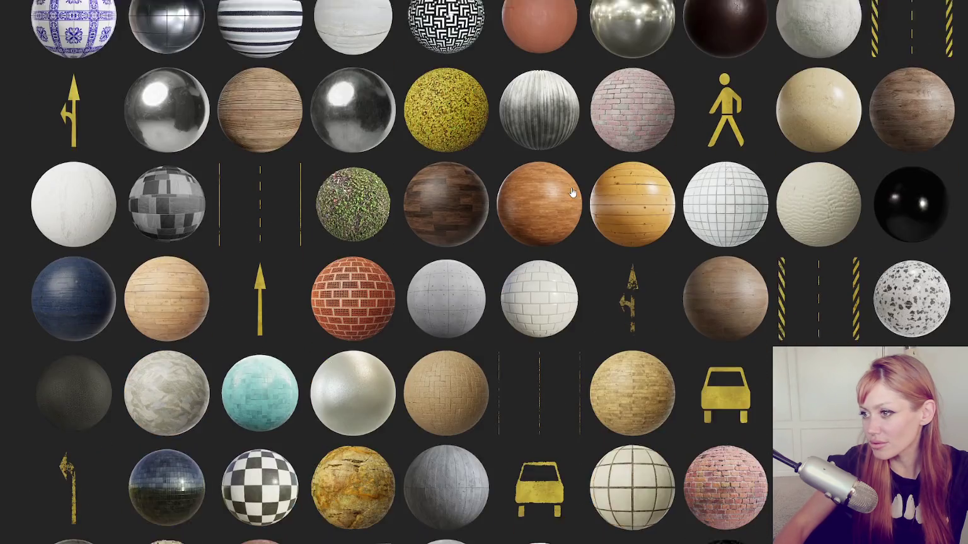
scroll(396, 131, down, 4)
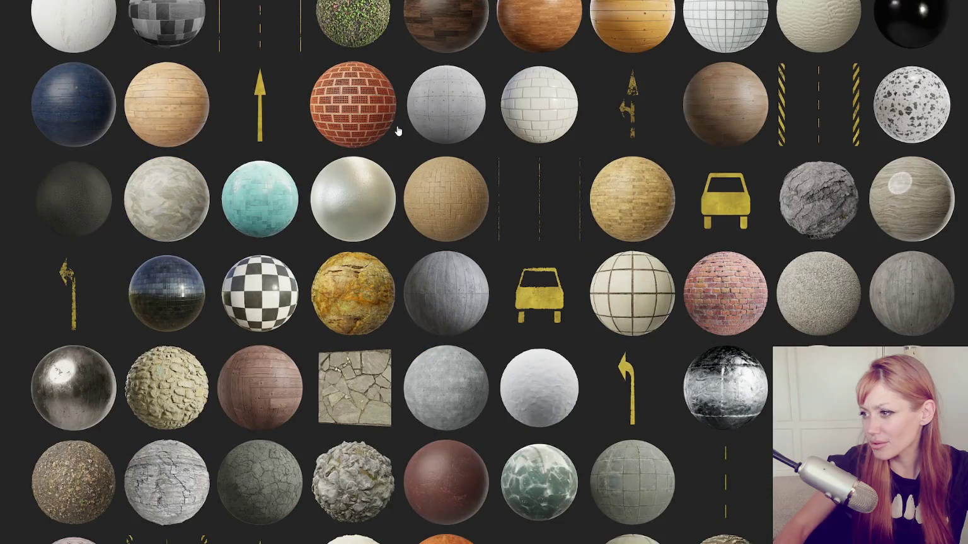
scroll(401, 128, down, 15)
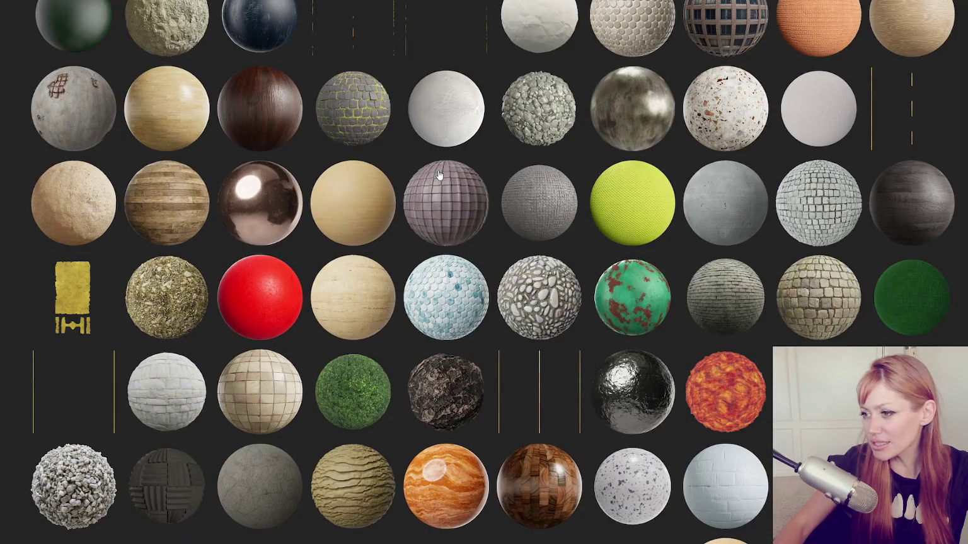
scroll(406, 144, down, 20)
scroll(498, 239, down, 9)
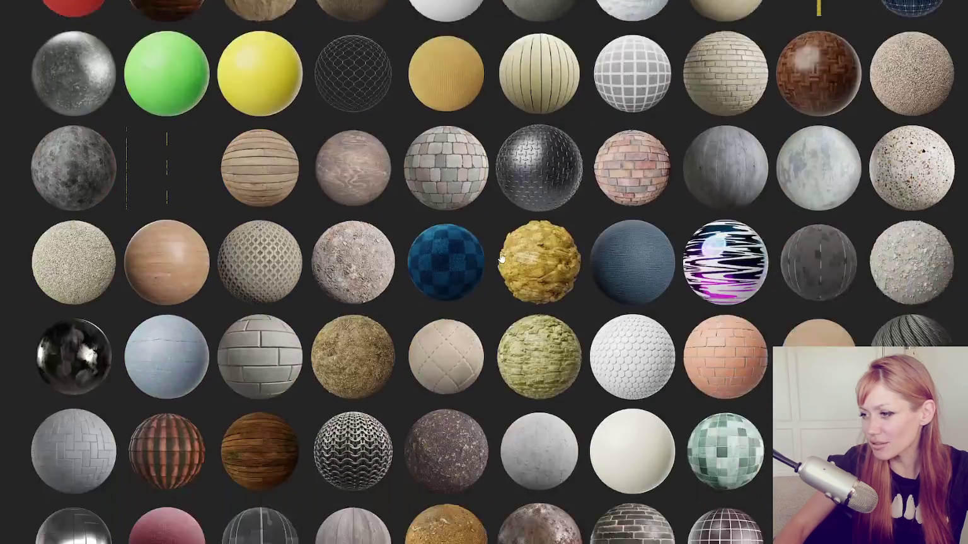
scroll(476, 266, down, 6)
scroll(465, 257, down, 20)
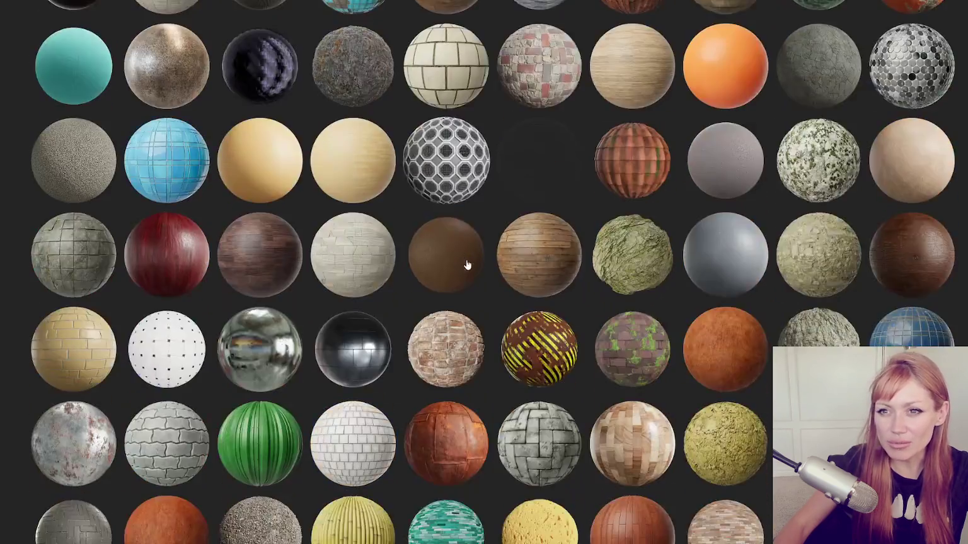
scroll(485, 265, down, 13)
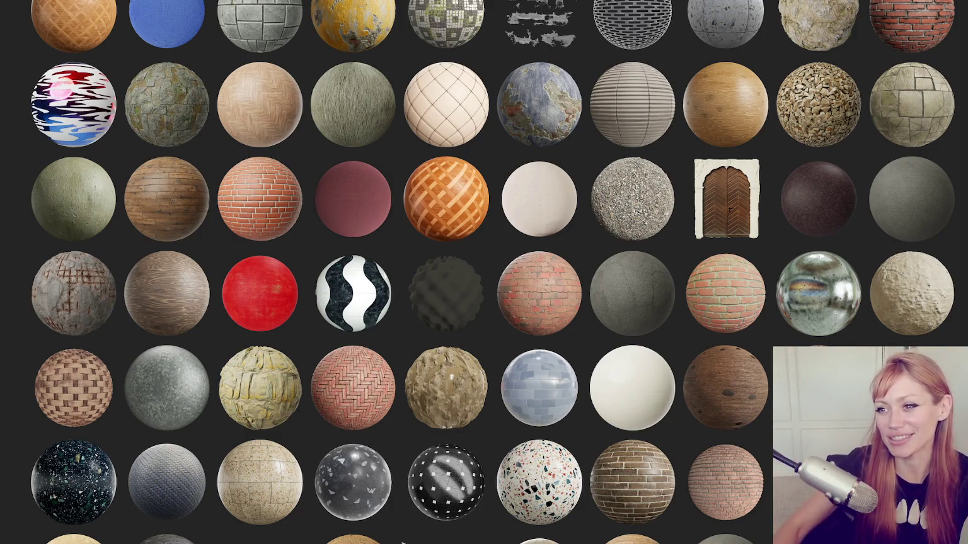
scroll(264, 151, down, 4)
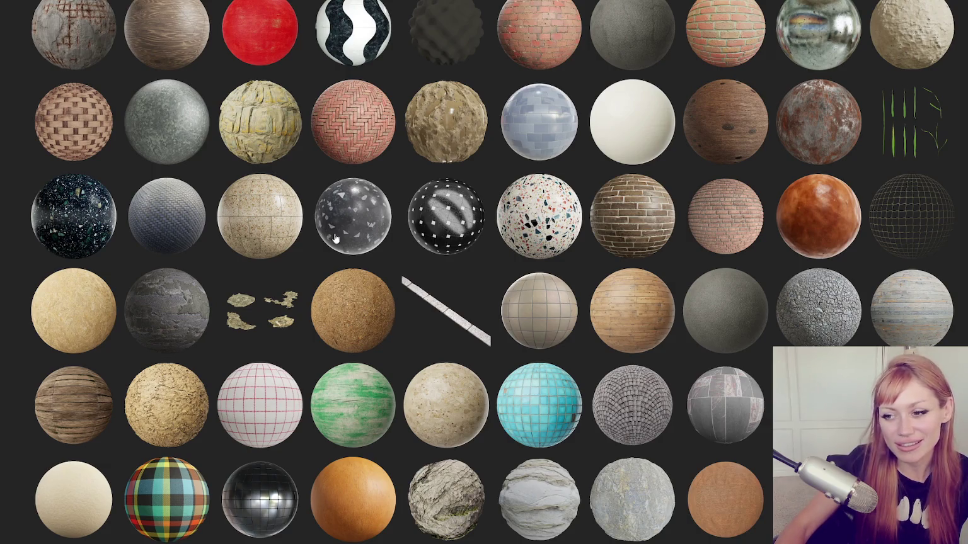
scroll(214, 249, down, 4)
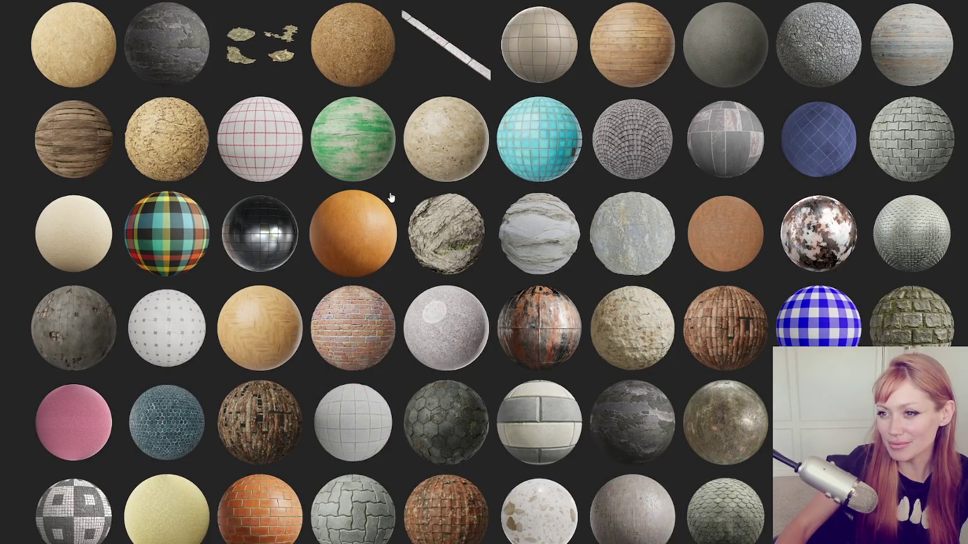
scroll(395, 195, down, 2)
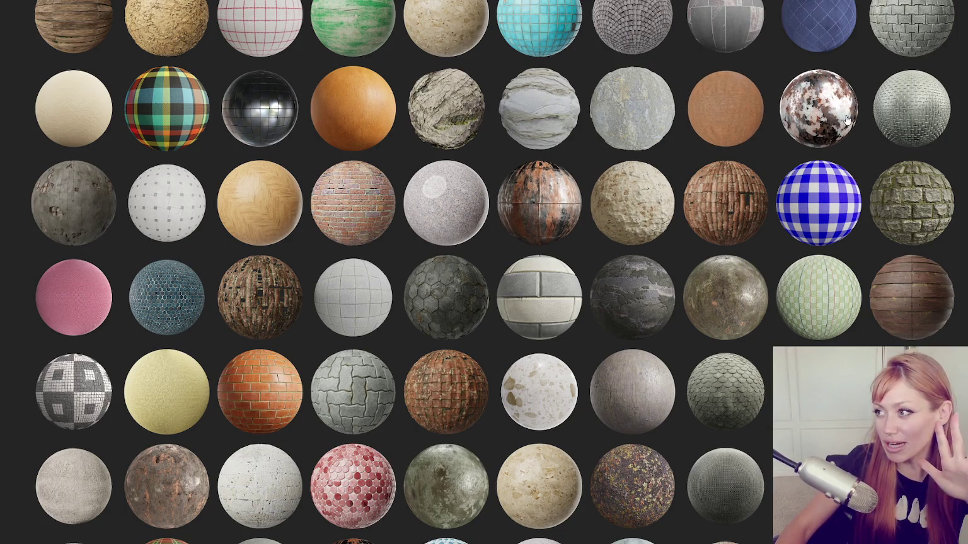
right_click(825, 122)
click(833, 127)
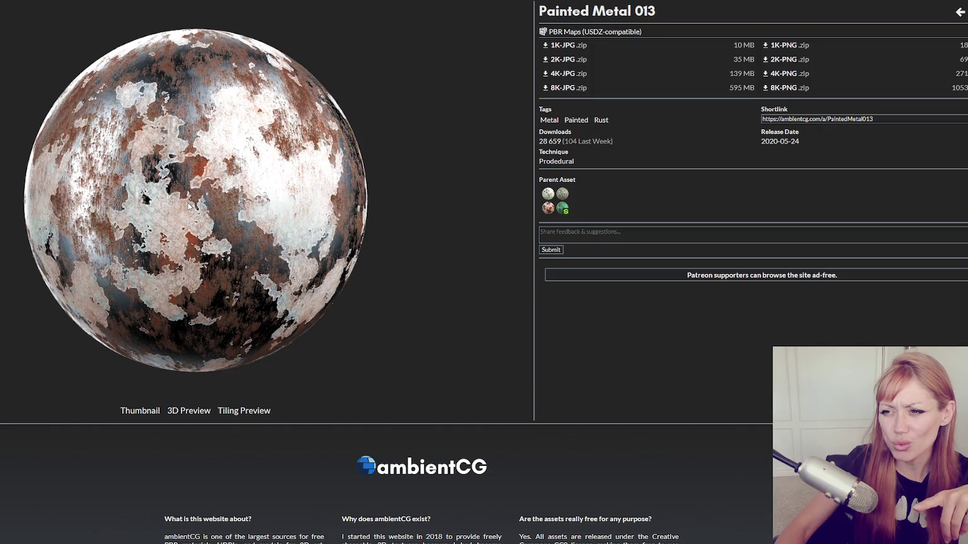
scroll(406, 221, down, 3)
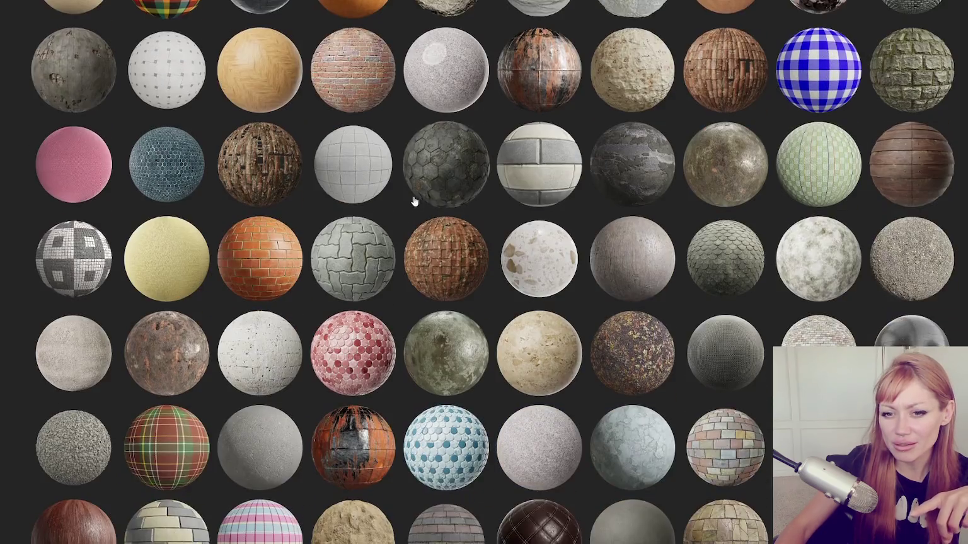
scroll(413, 201, down, 2)
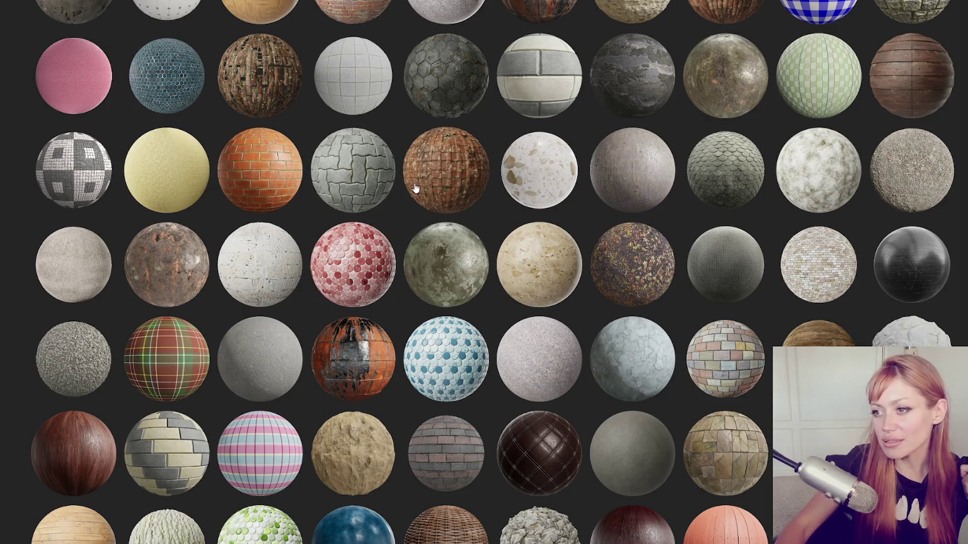
scroll(414, 188, down, 5)
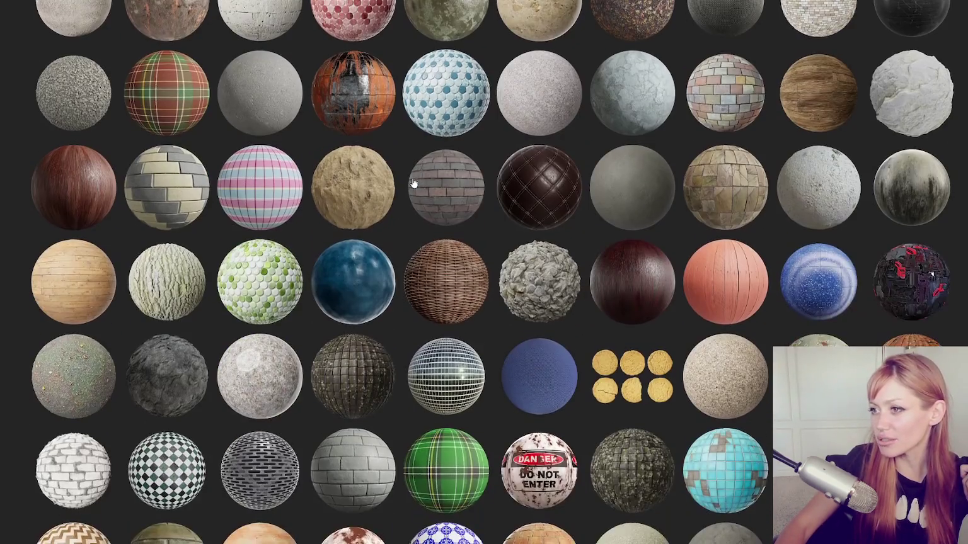
scroll(409, 176, down, 3)
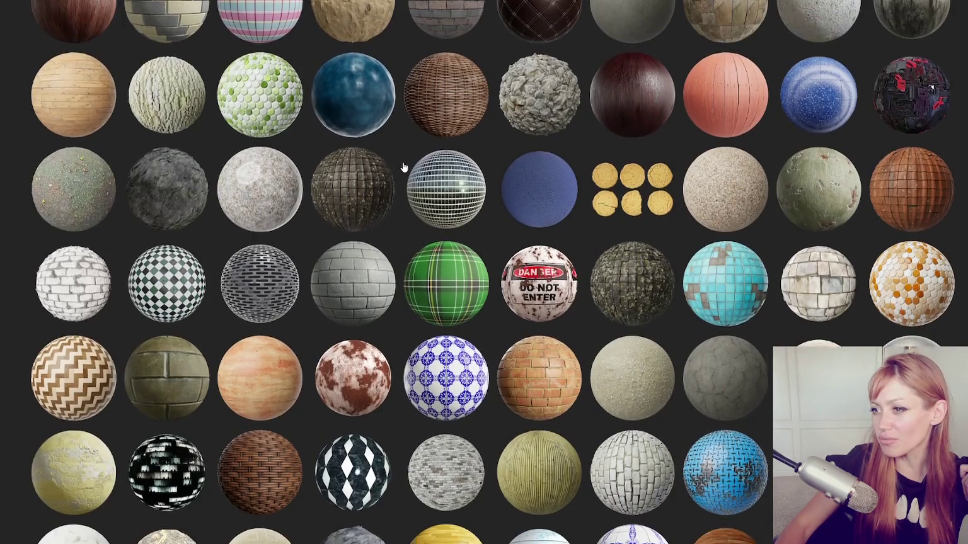
scroll(404, 167, down, 8)
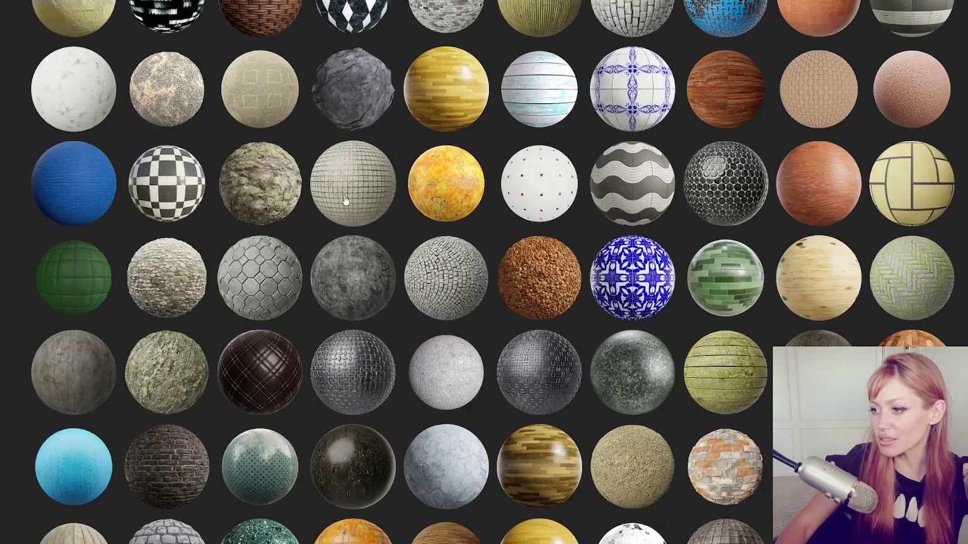
scroll(341, 199, down, 3)
scroll(376, 194, down, 7)
scroll(376, 194, down, 10)
scroll(472, 221, down, 10)
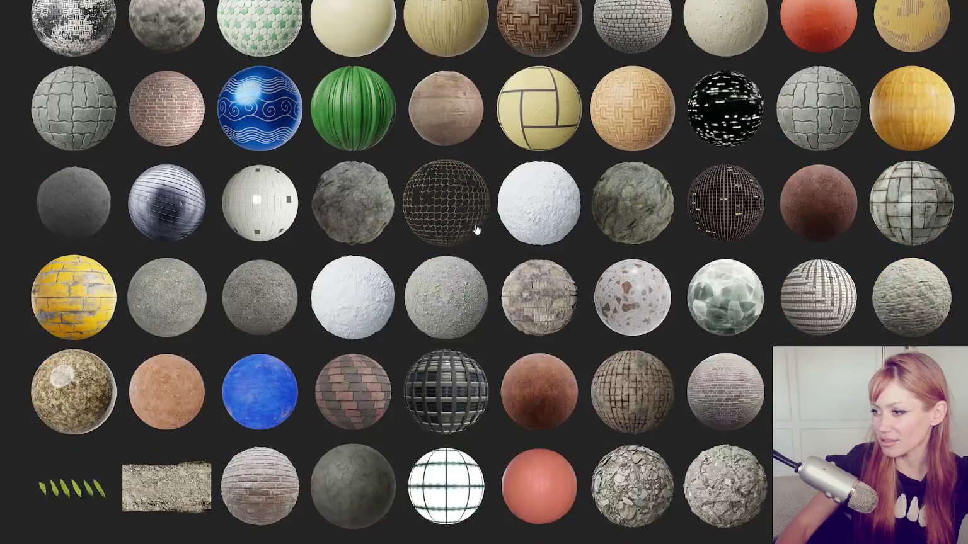
scroll(476, 230, down, 10)
scroll(496, 232, down, 5)
scroll(508, 230, down, 10)
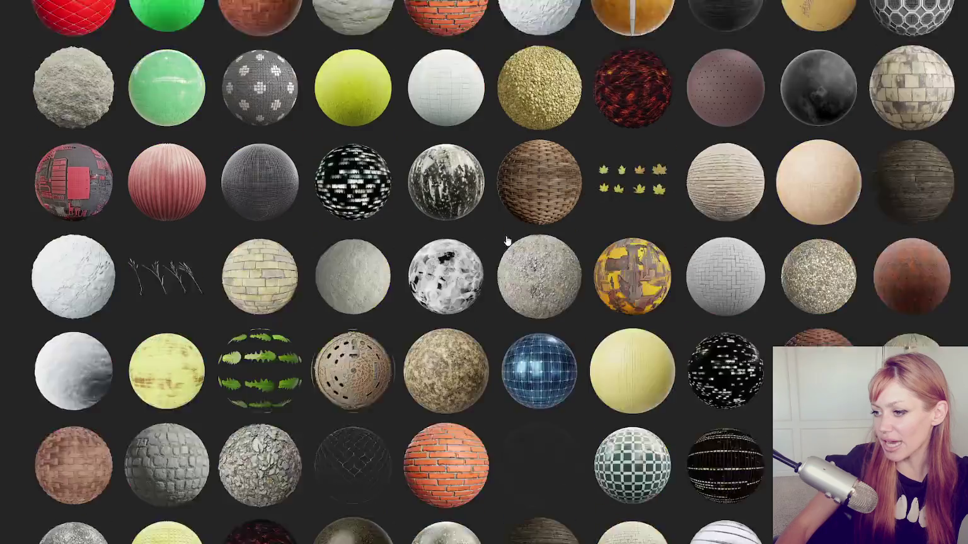
scroll(515, 230, down, 3)
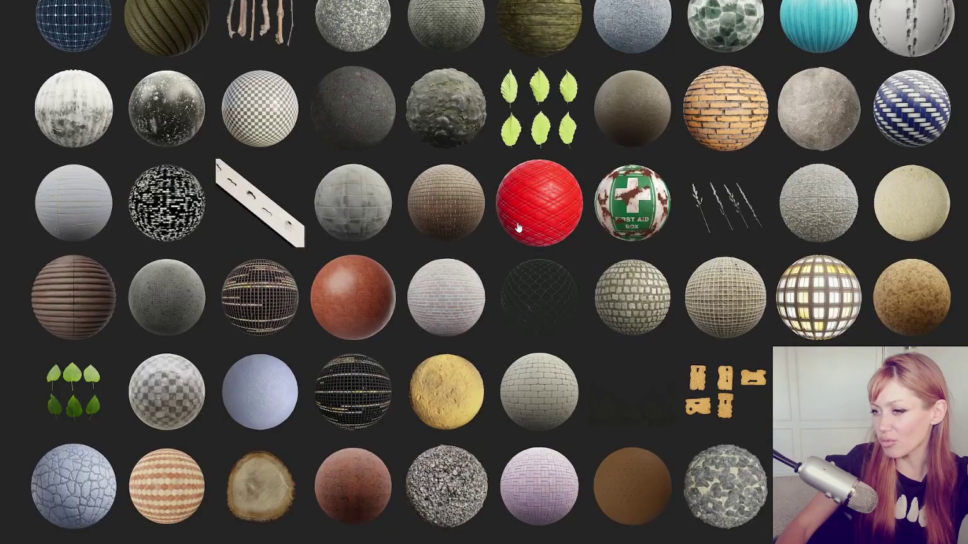
scroll(516, 228, down, 8)
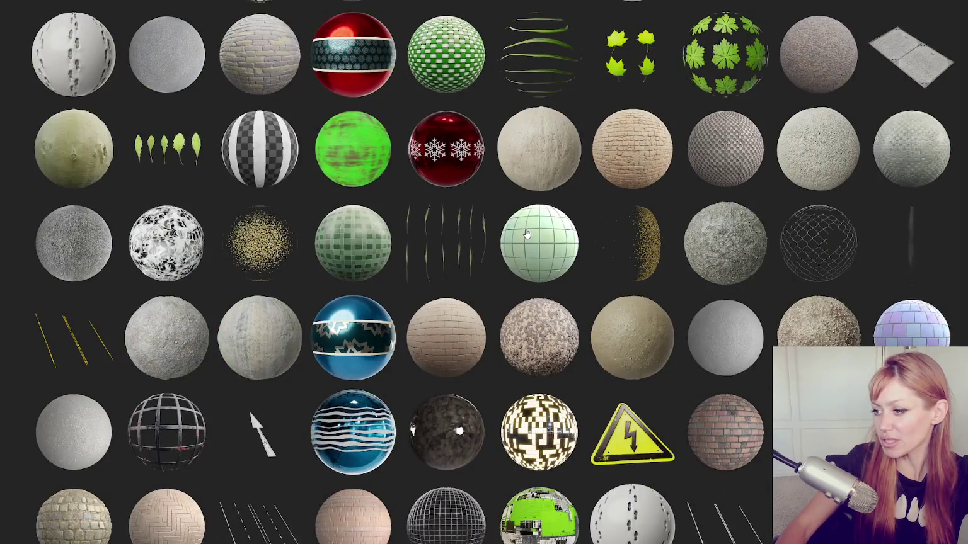
scroll(527, 235, down, 7)
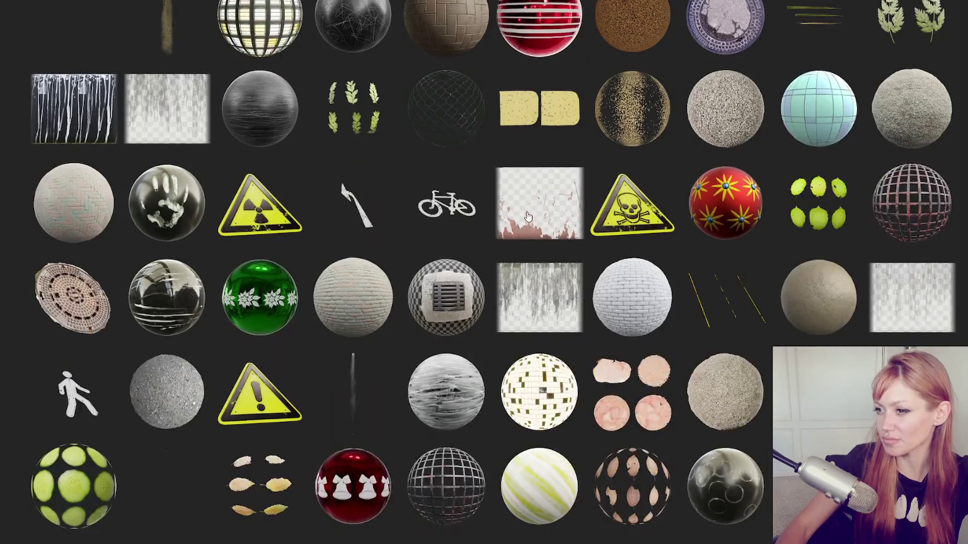
scroll(529, 220, down, 9)
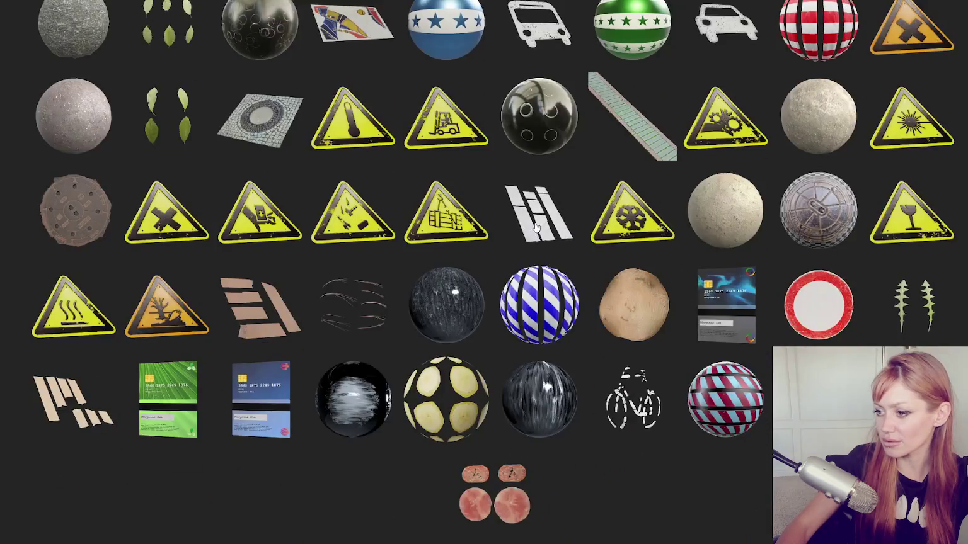
key(Home)
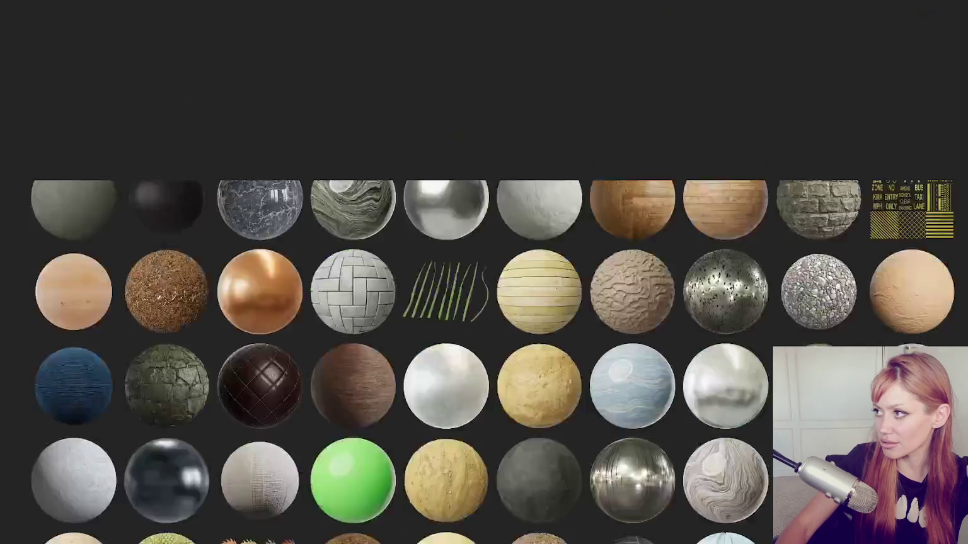
scroll(515, 98, down, 5)
scroll(515, 97, up, 5)
scroll(628, 187, down, 2)
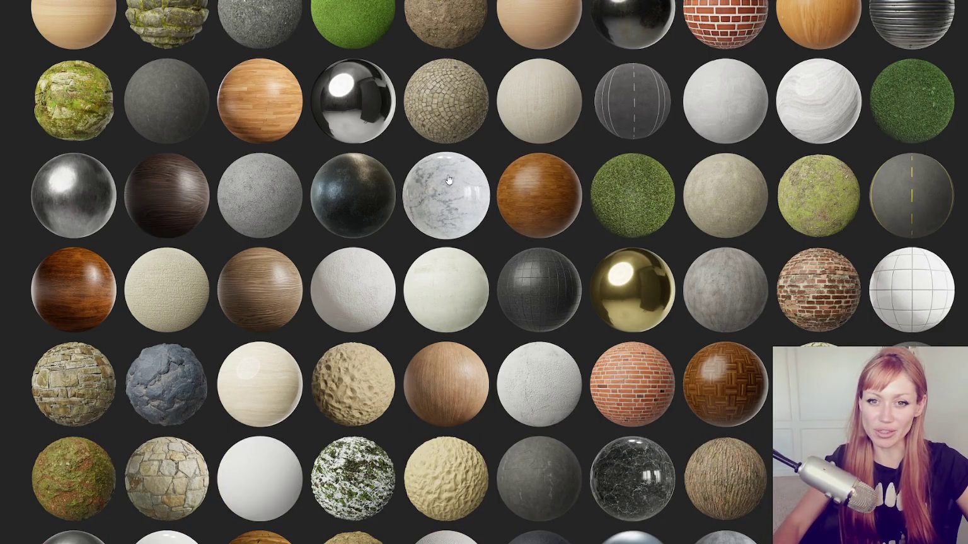
scroll(465, 174, up, 2)
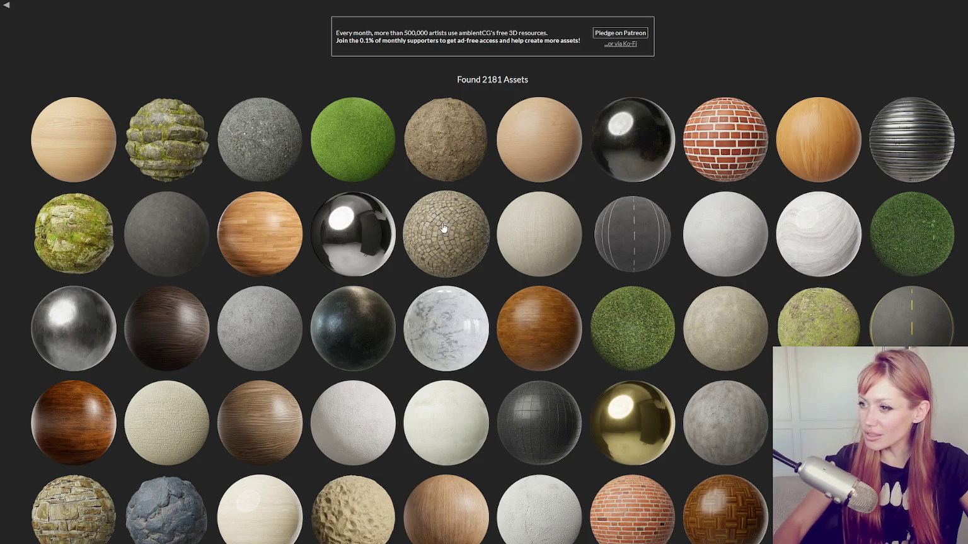
scroll(882, 133, down, 1)
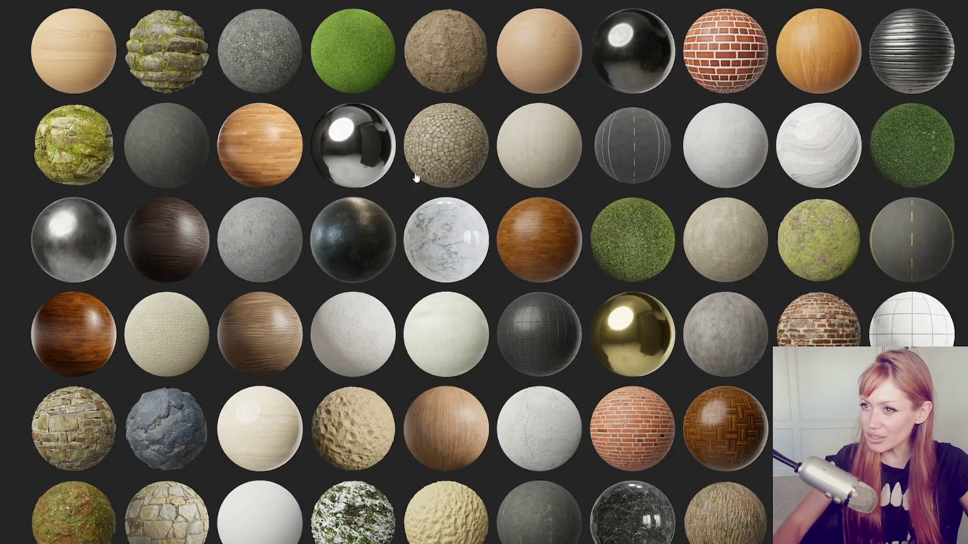
scroll(529, 169, down, 1)
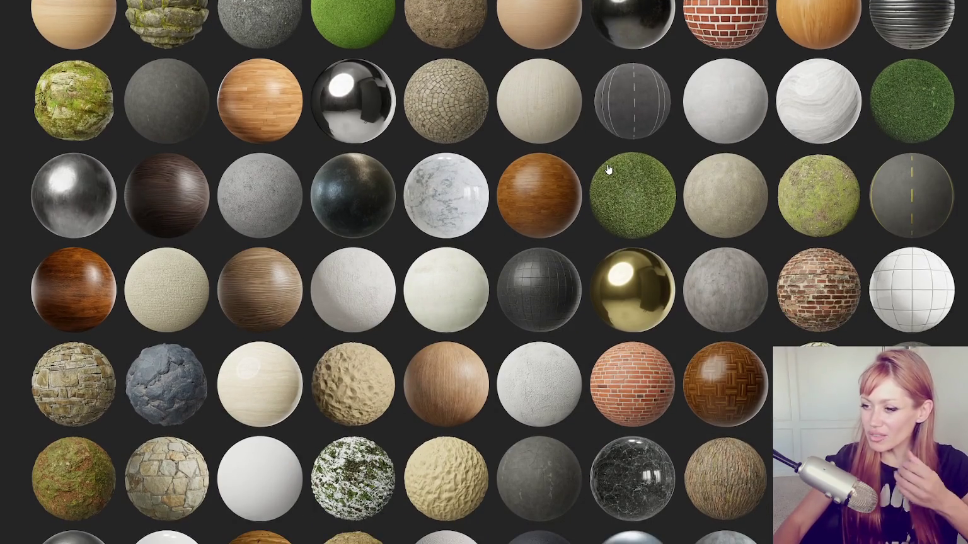
scroll(608, 170, down, 3)
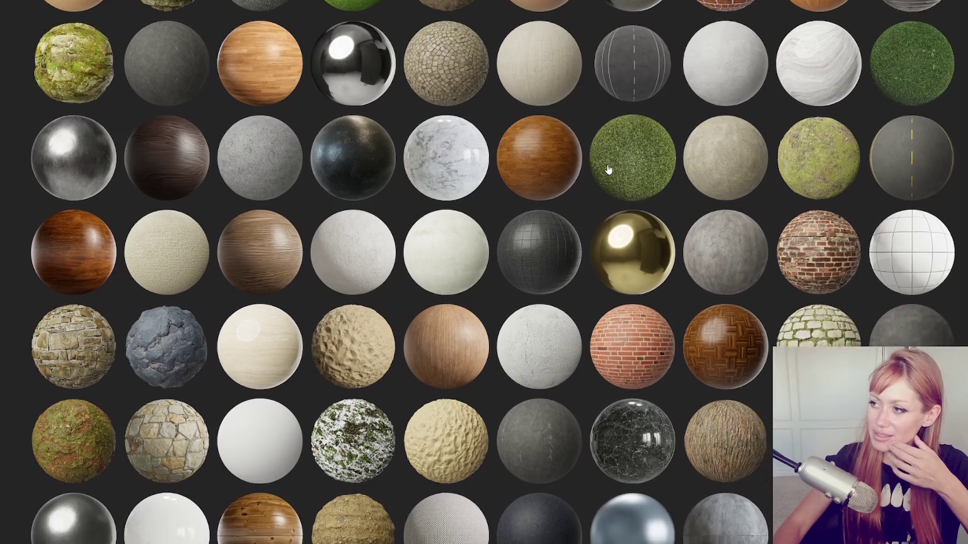
scroll(608, 170, down, 2)
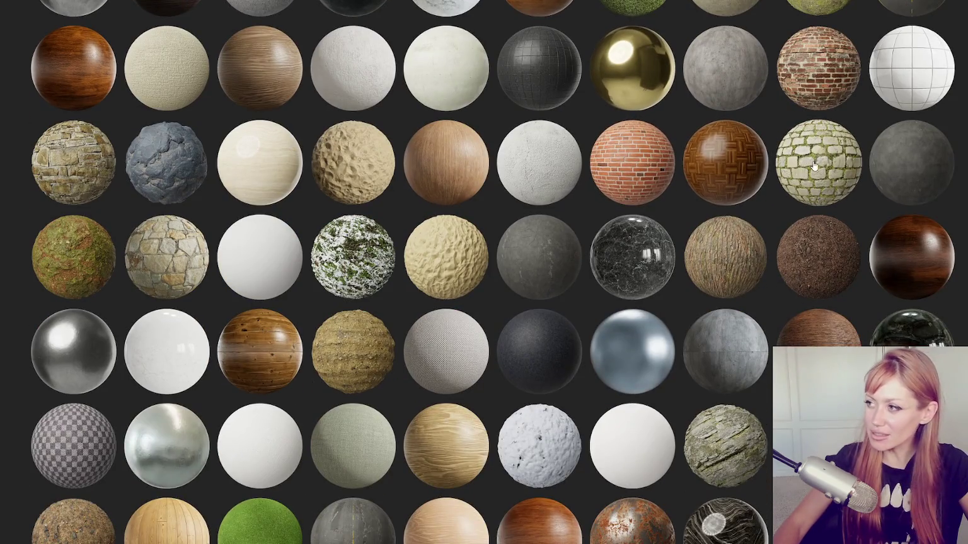
scroll(817, 173, down, 8)
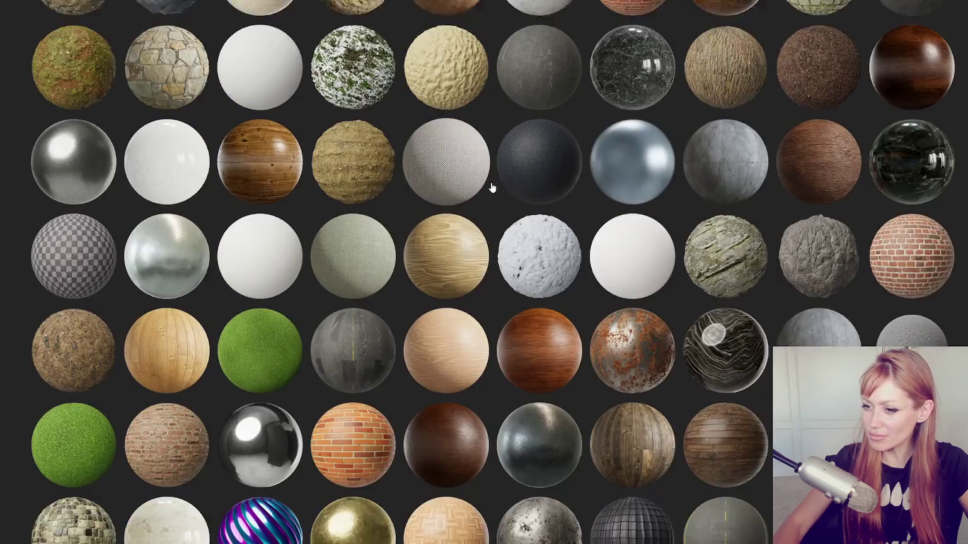
scroll(494, 183, down, 2)
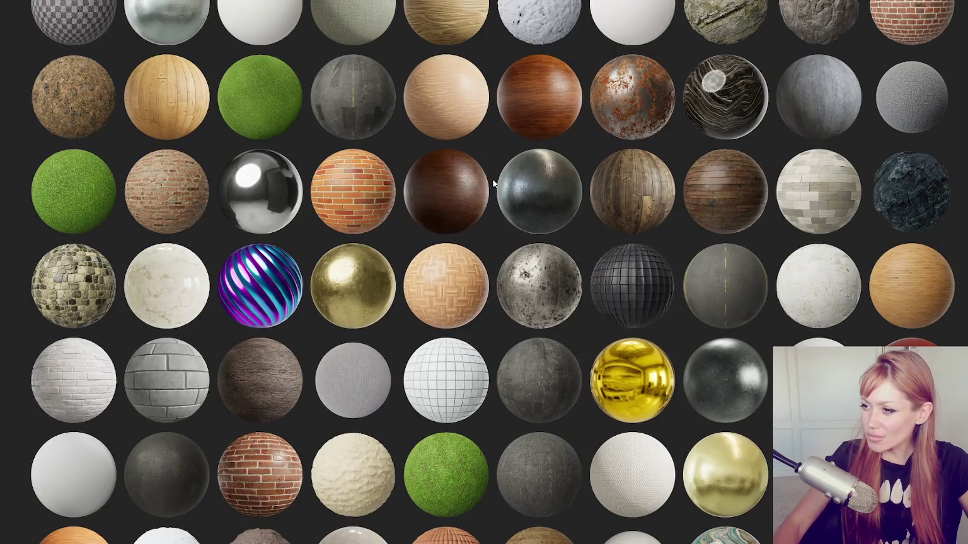
scroll(495, 187, down, 3)
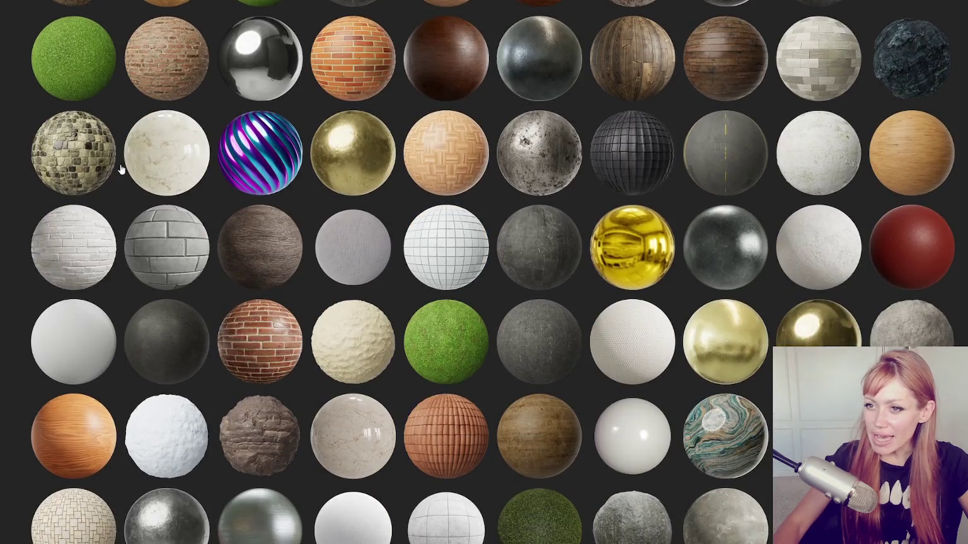
scroll(99, 167, down, 2)
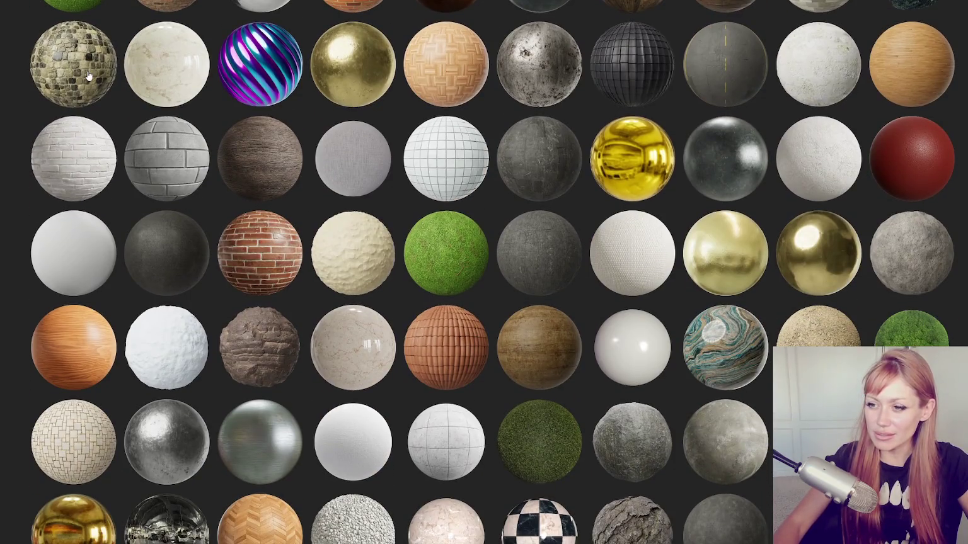
scroll(227, 104, down, 2)
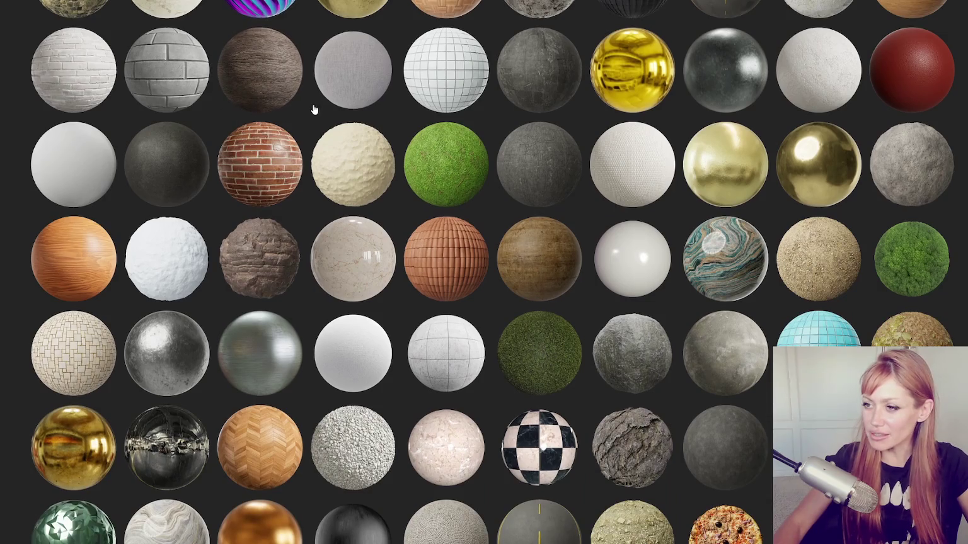
scroll(314, 109, down, 2)
scroll(314, 108, down, 2)
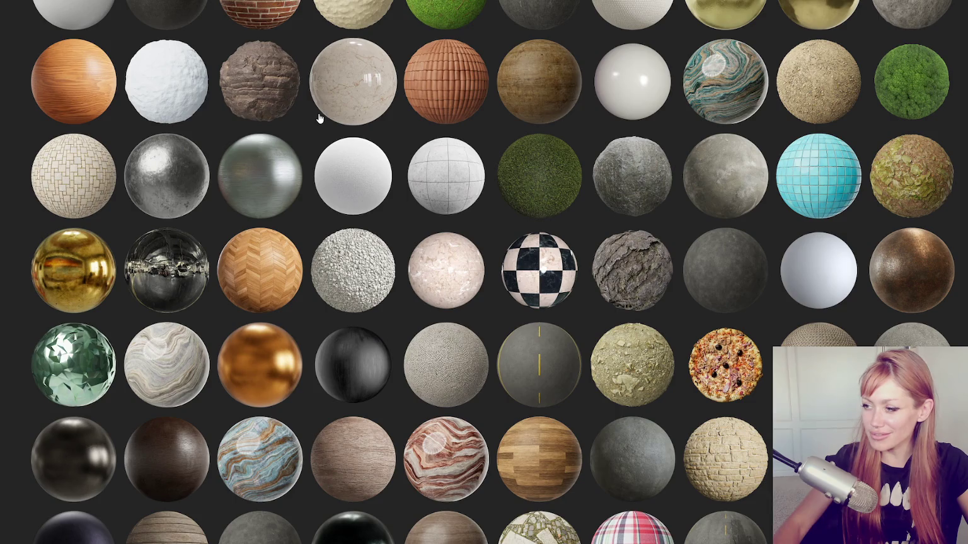
scroll(318, 119, down, 6)
scroll(308, 113, down, 2)
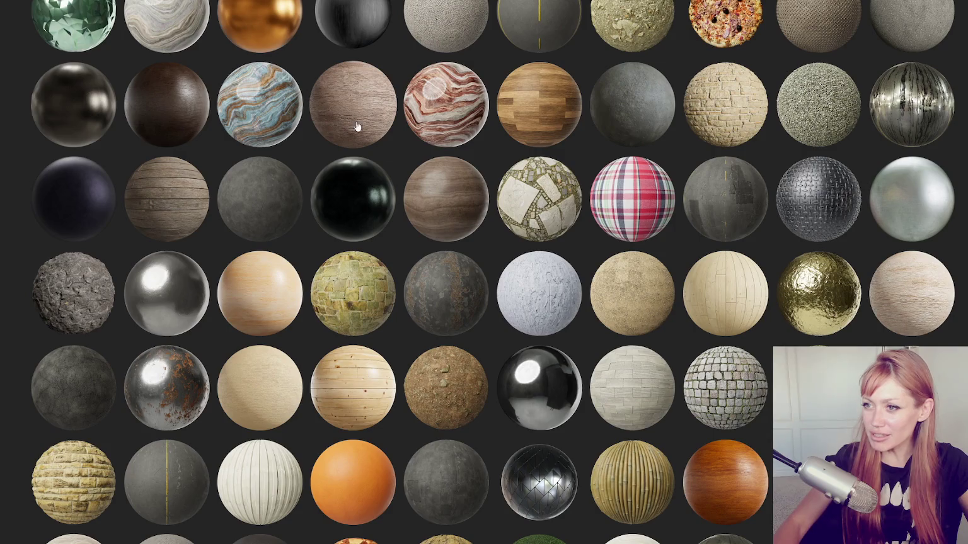
scroll(441, 163, down, 4)
scroll(674, 142, up, 2)
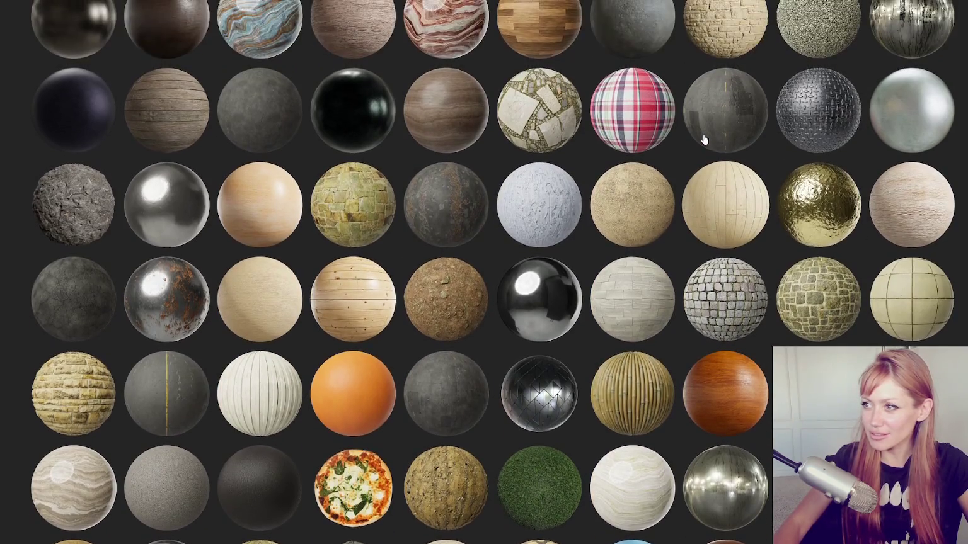
scroll(962, 123, up, 2)
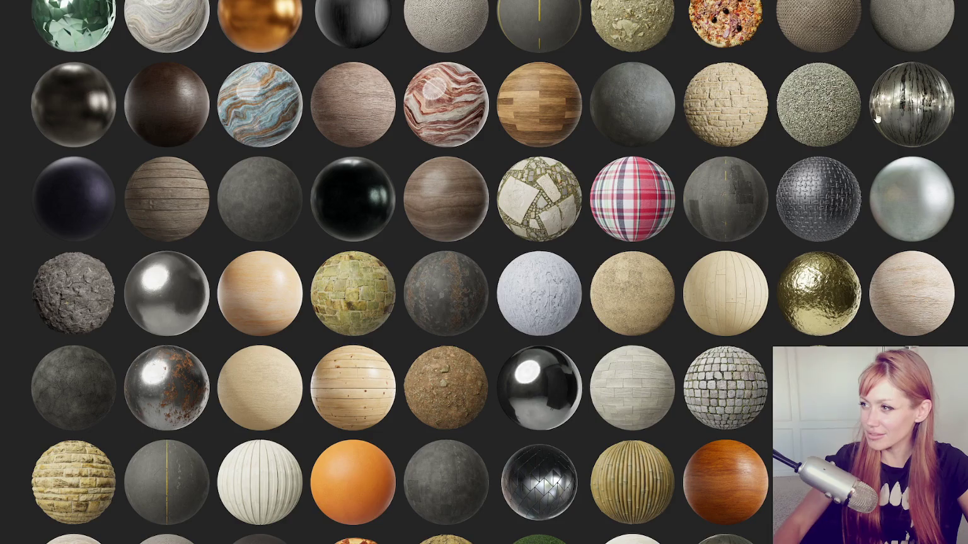
scroll(693, 120, up, 2)
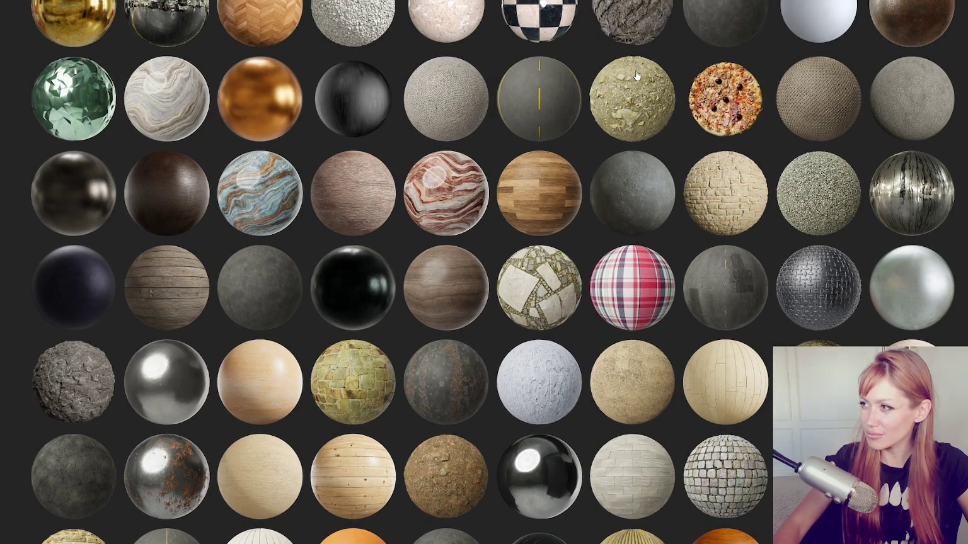
scroll(636, 75, down, 4)
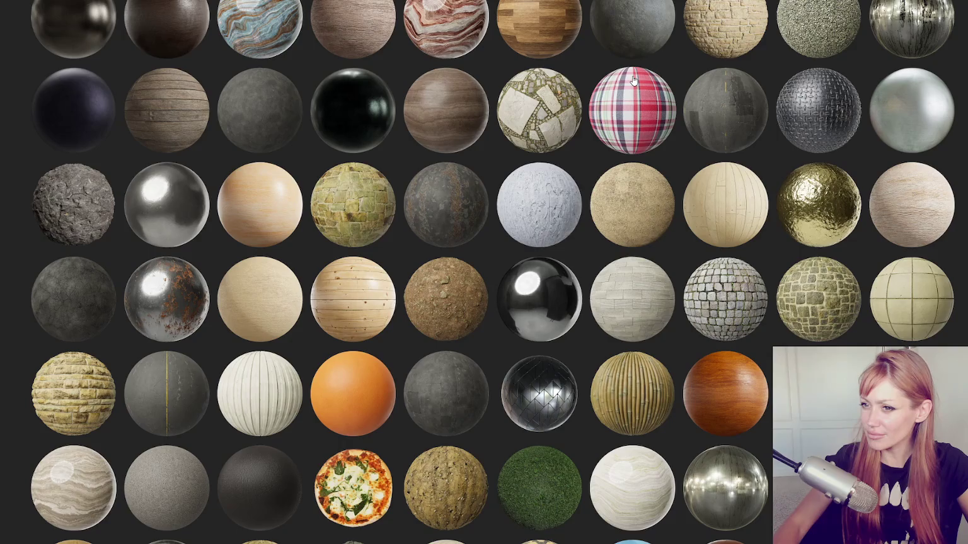
scroll(634, 81, down, 5)
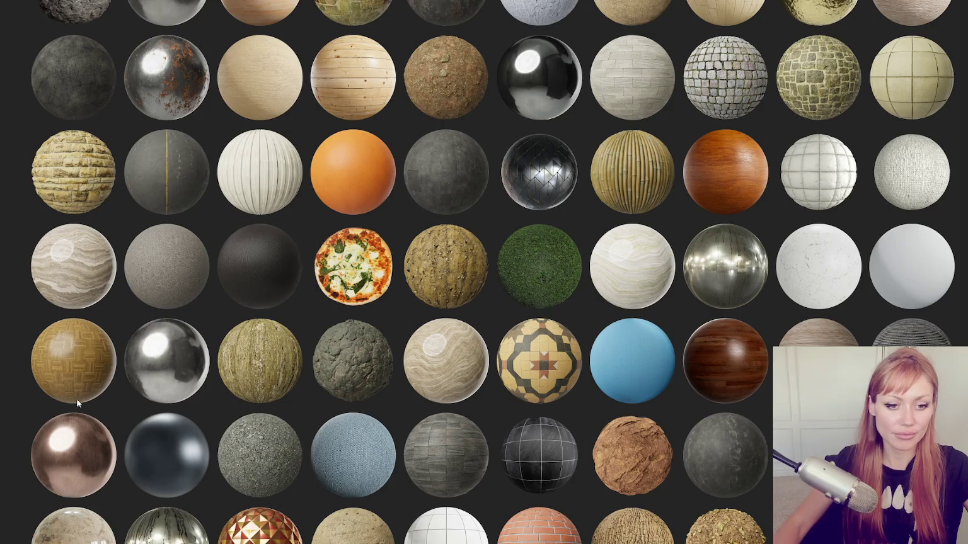
scroll(538, 372, down, 3)
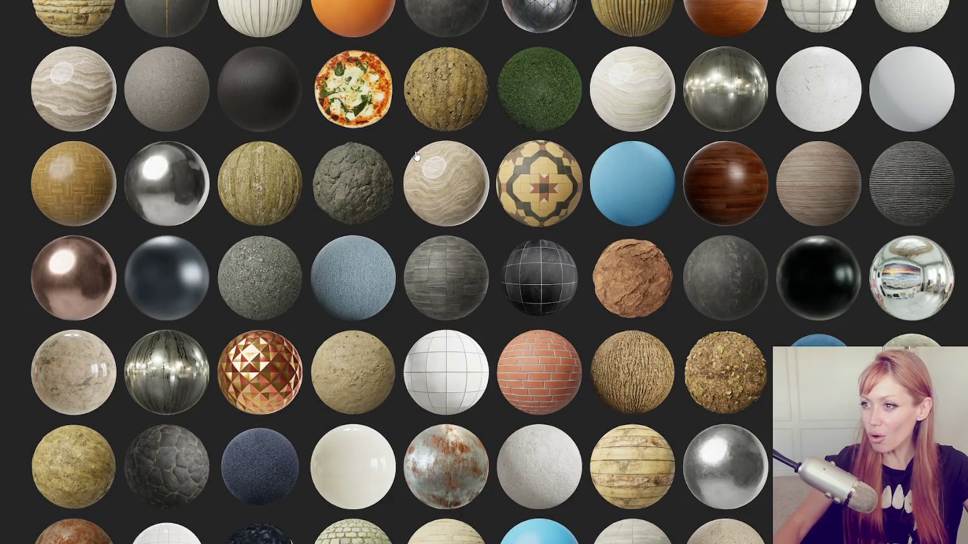
click(357, 106)
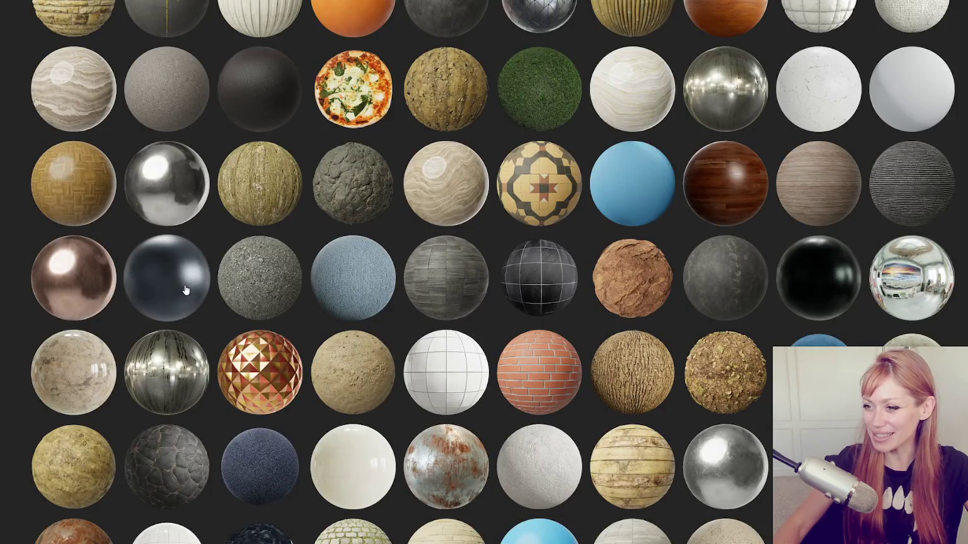
scroll(251, 286, down, 1)
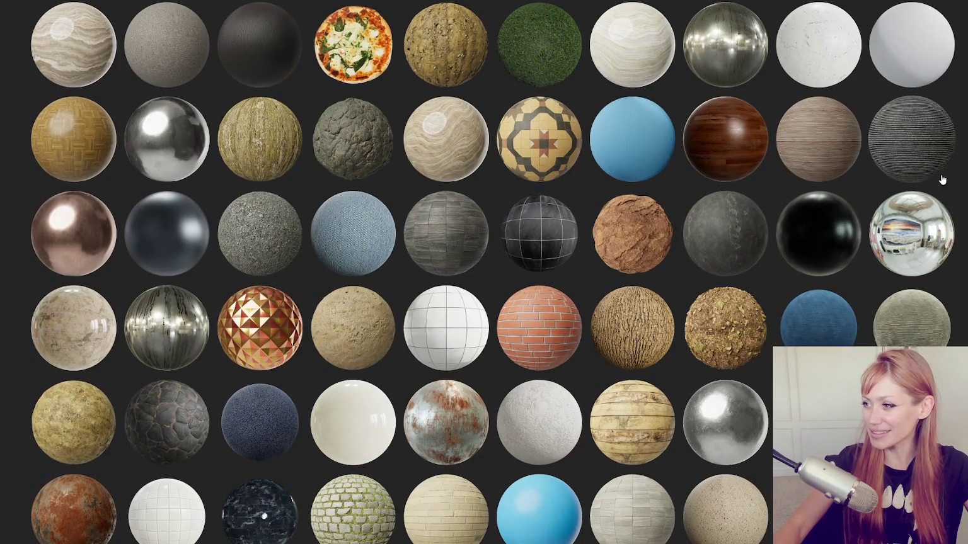
scroll(941, 181, down, 2)
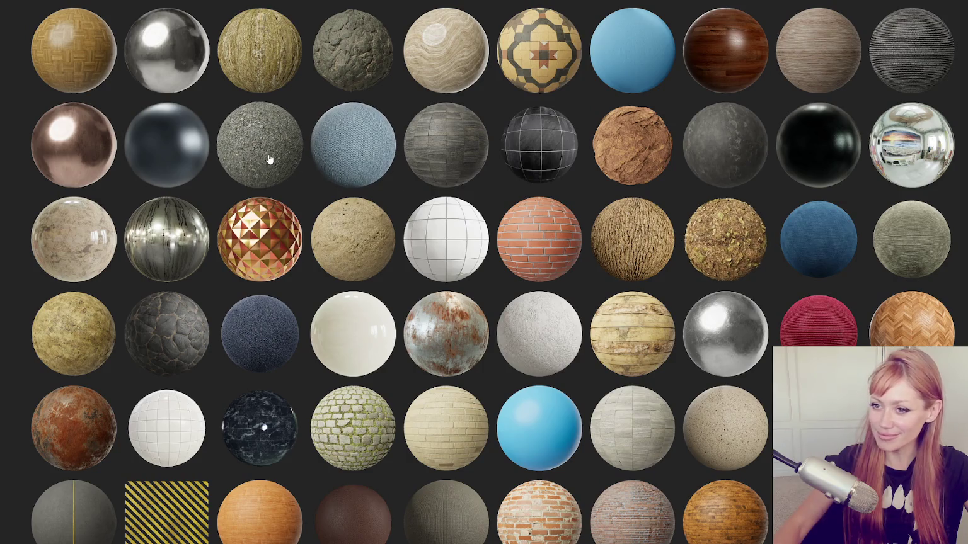
scroll(104, 244, down, 2)
scroll(174, 249, down, 1)
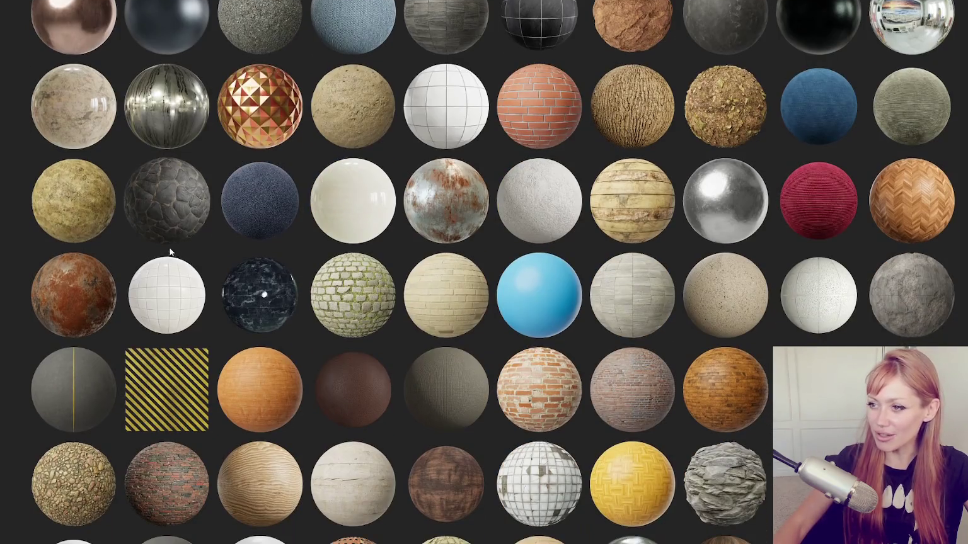
scroll(53, 209, down, 3)
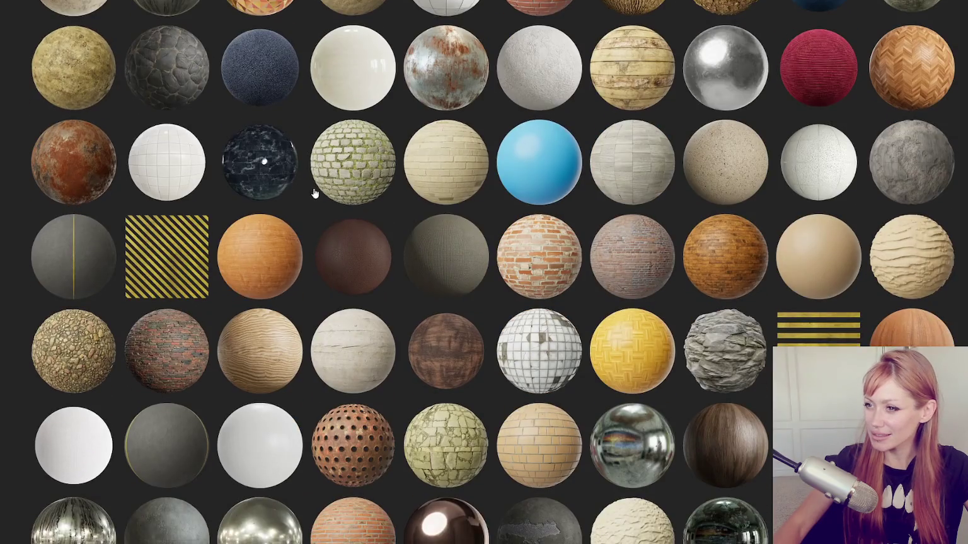
scroll(464, 190, down, 3)
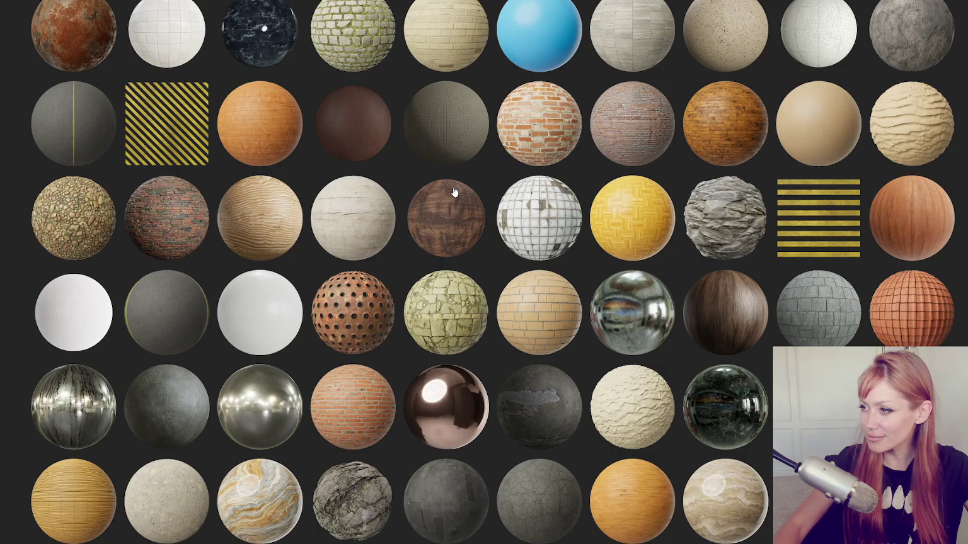
scroll(453, 193, down, 2)
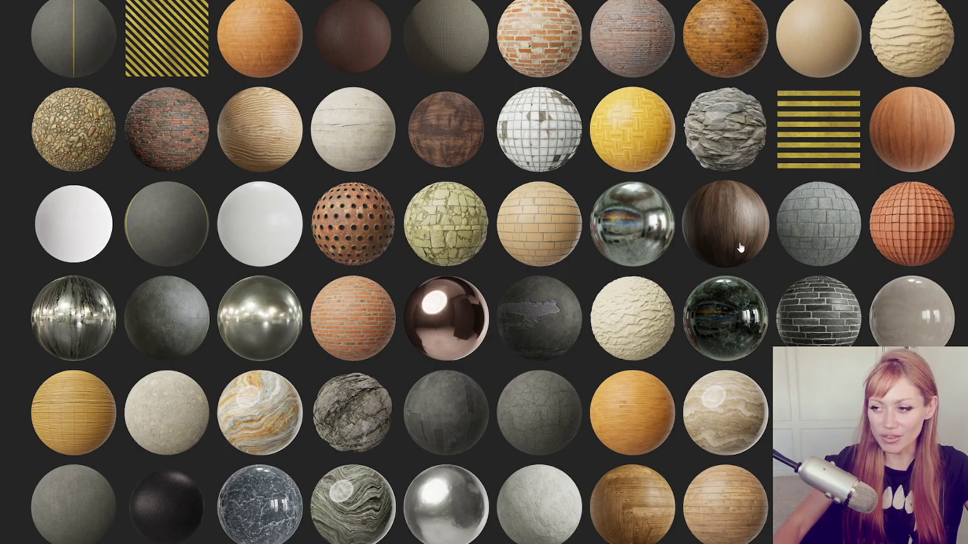
scroll(740, 247, down, 1)
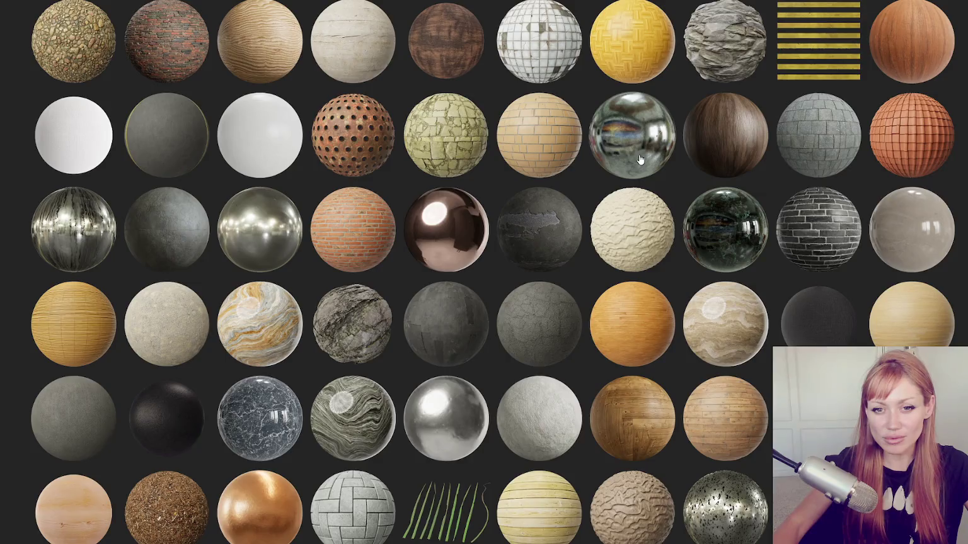
scroll(740, 163, down, 1)
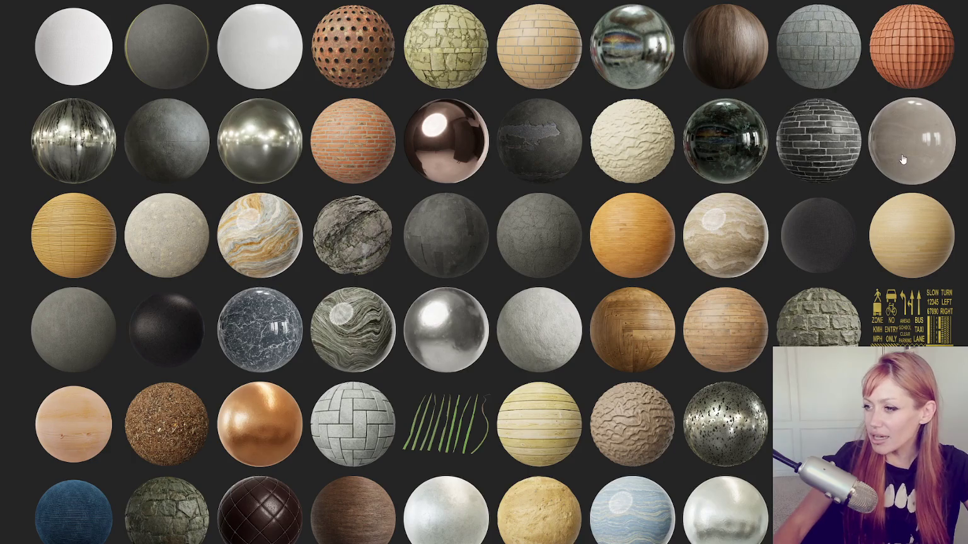
scroll(552, 235, down, 1)
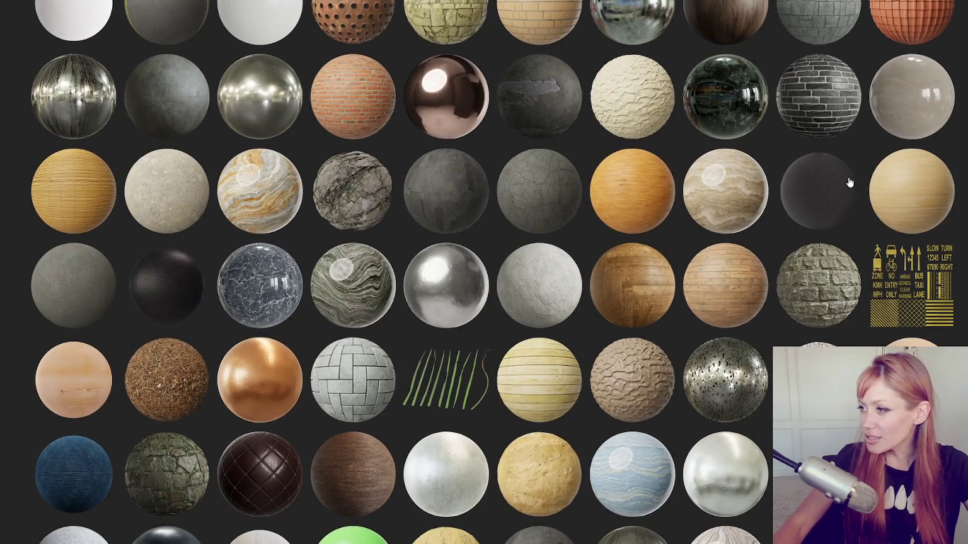
scroll(743, 276, down, 1)
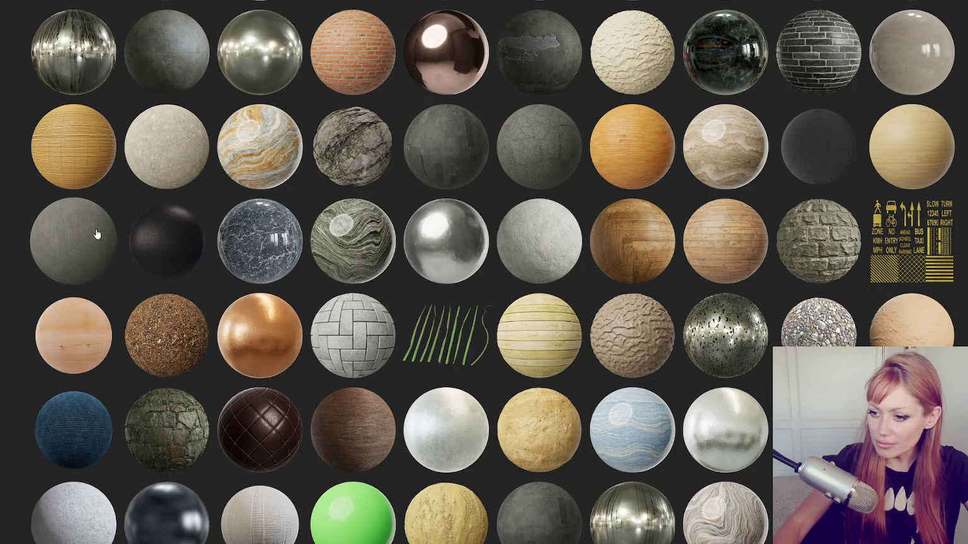
scroll(258, 218, down, 2)
scroll(346, 277, down, 3)
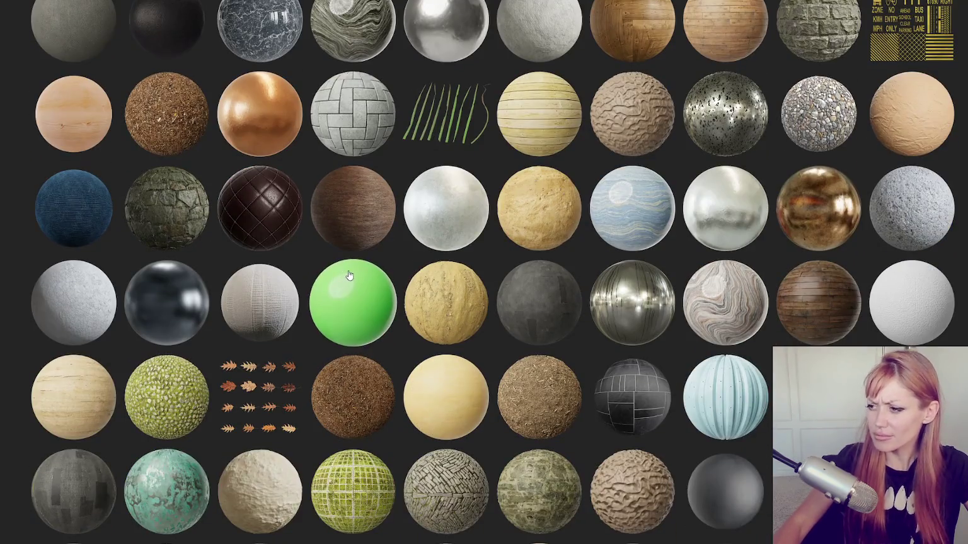
scroll(576, 308, down, 2)
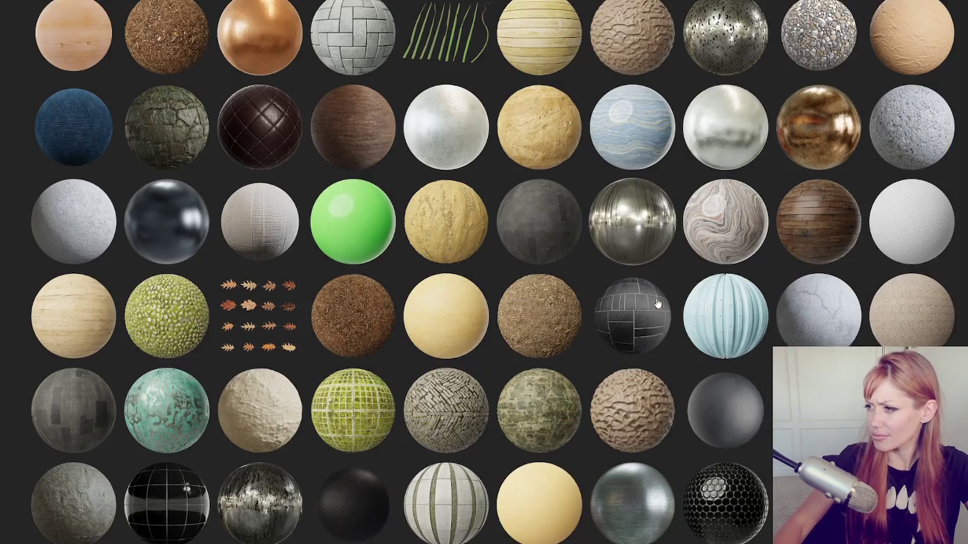
scroll(706, 296, down, 3)
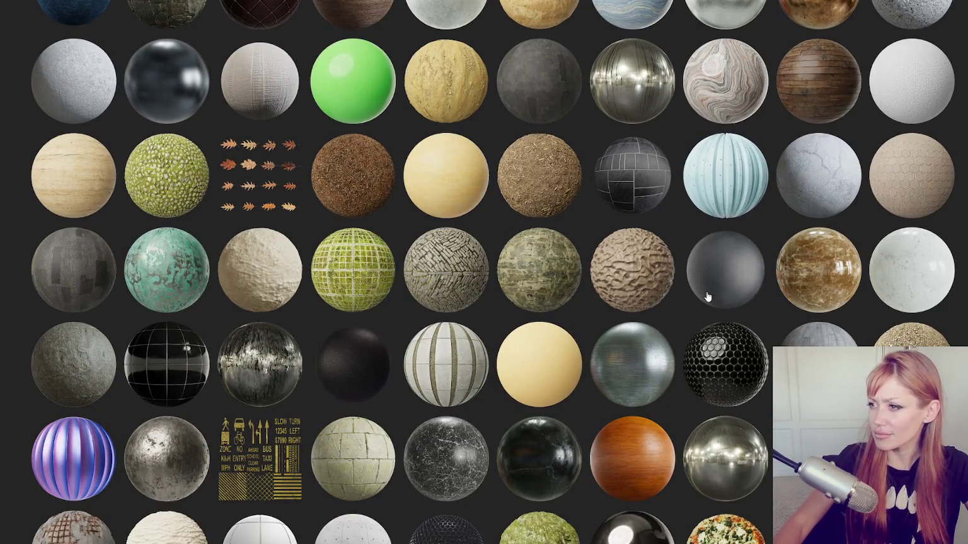
scroll(706, 295, down, 3)
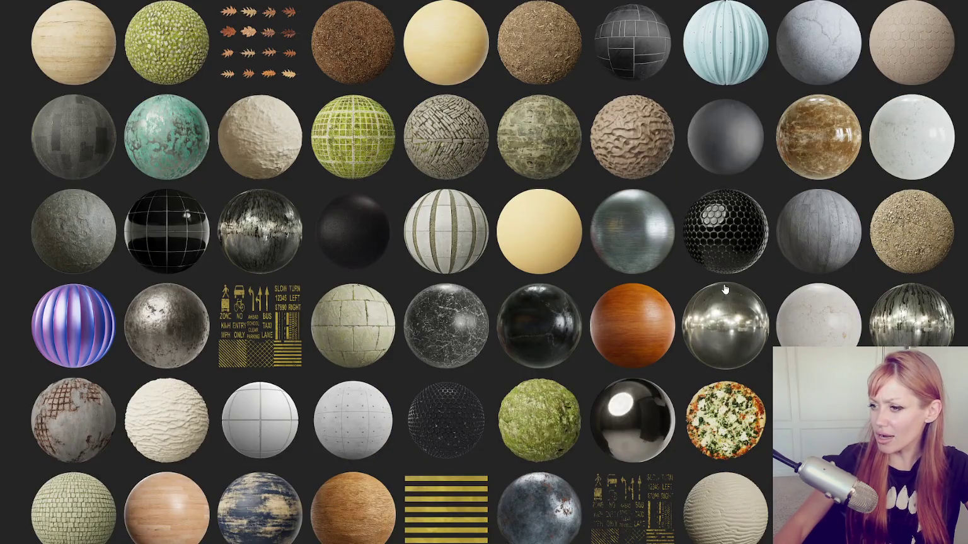
scroll(726, 288, down, 5)
scroll(747, 285, down, 3)
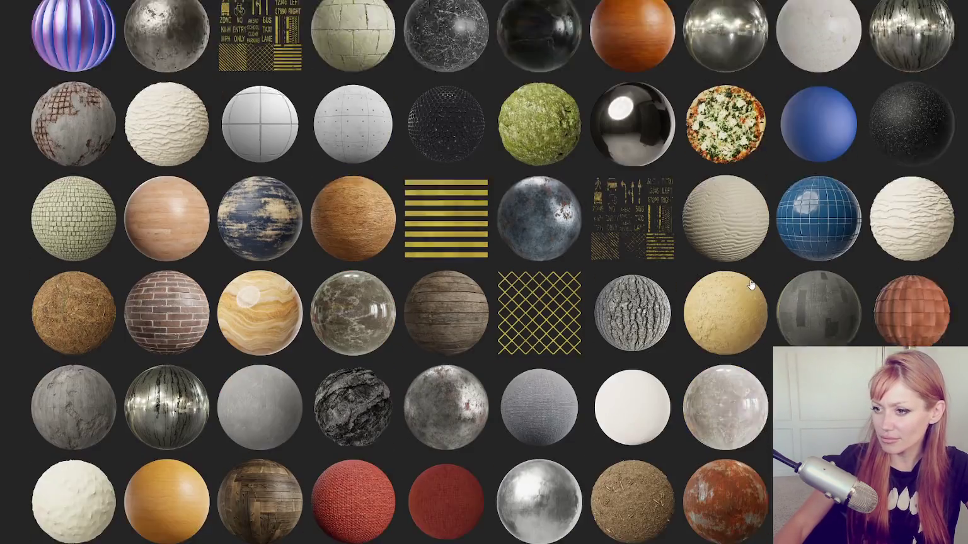
click(750, 285)
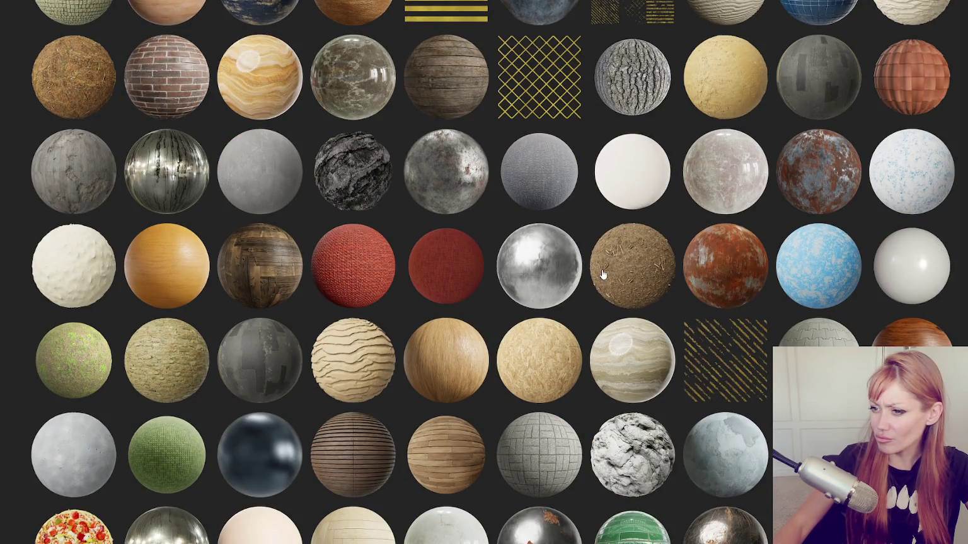
scroll(605, 274, down, 3)
scroll(609, 272, down, 3)
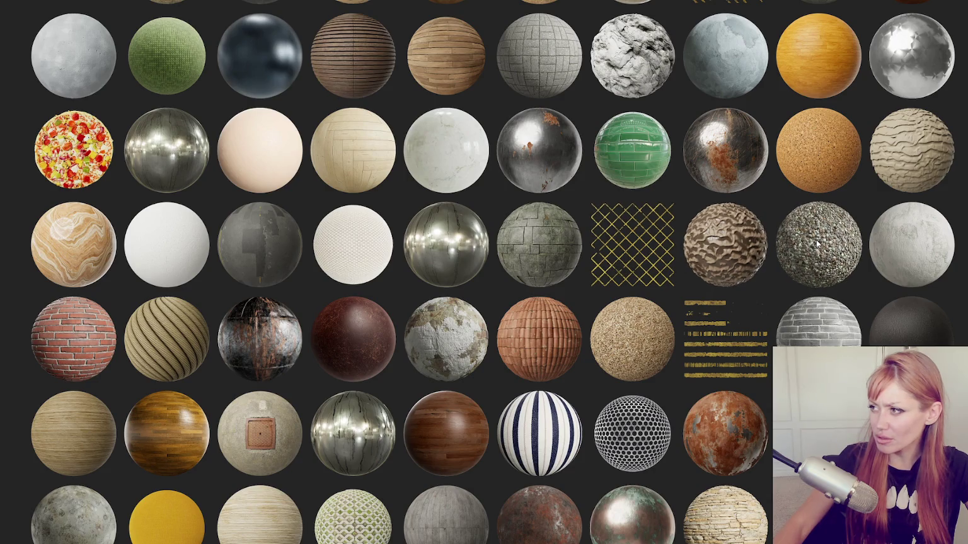
scroll(815, 240, down, 2)
scroll(817, 244, down, 2)
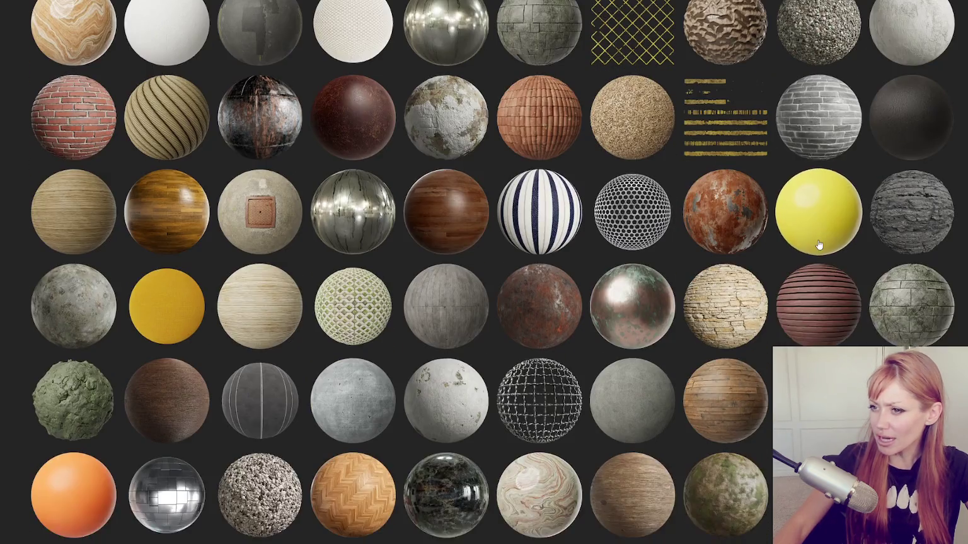
scroll(816, 244, down, 1)
scroll(816, 245, down, 1)
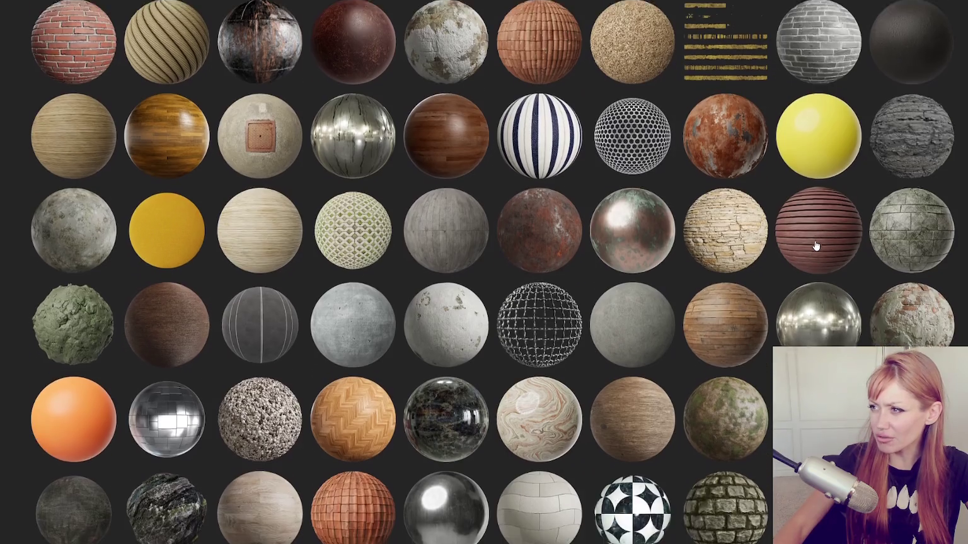
scroll(816, 245, down, 3)
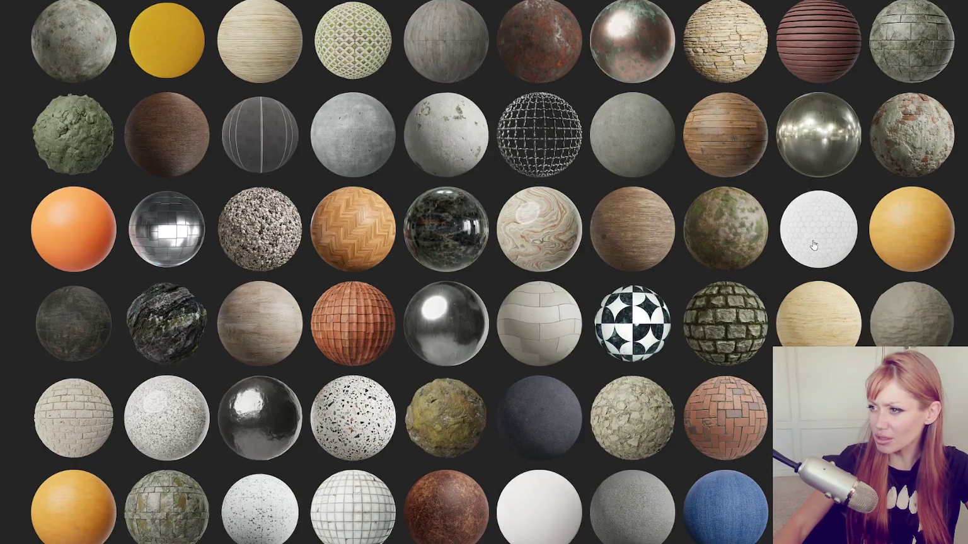
scroll(354, 202, down, 3)
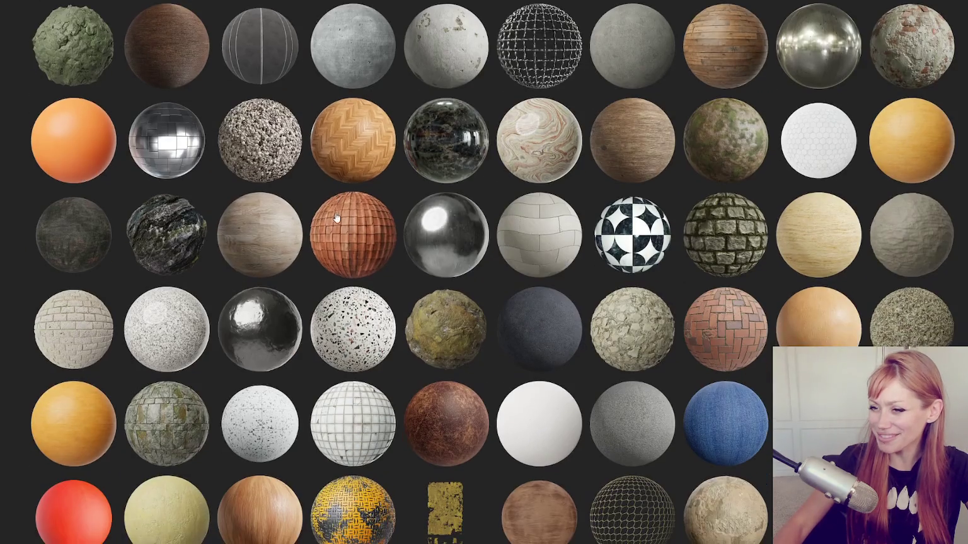
scroll(404, 186, down, 1)
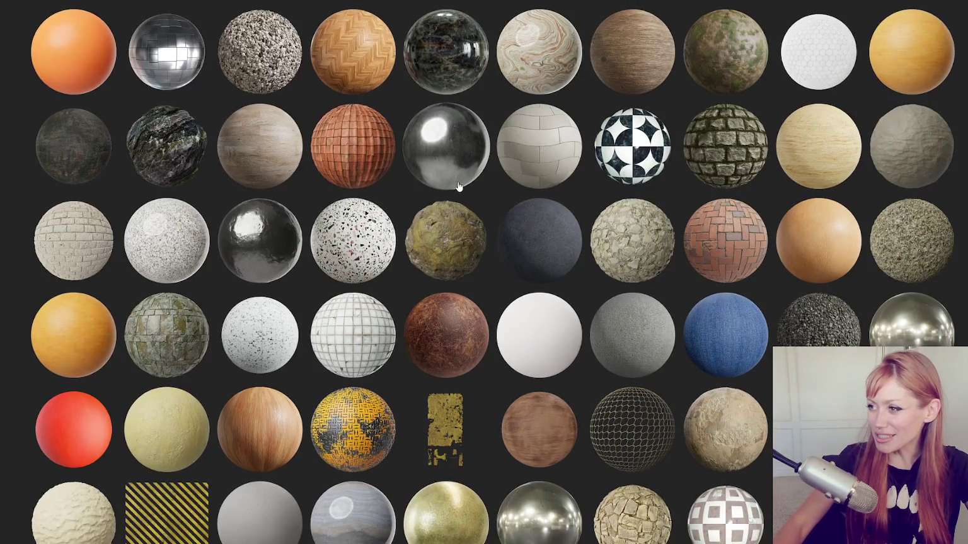
scroll(396, 195, down, 4)
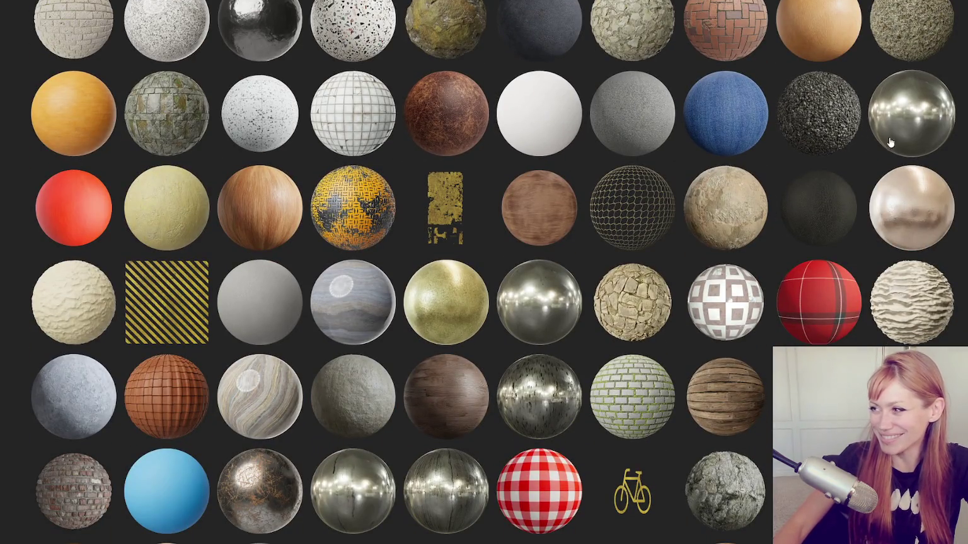
scroll(944, 147, down, 1)
scroll(948, 153, down, 2)
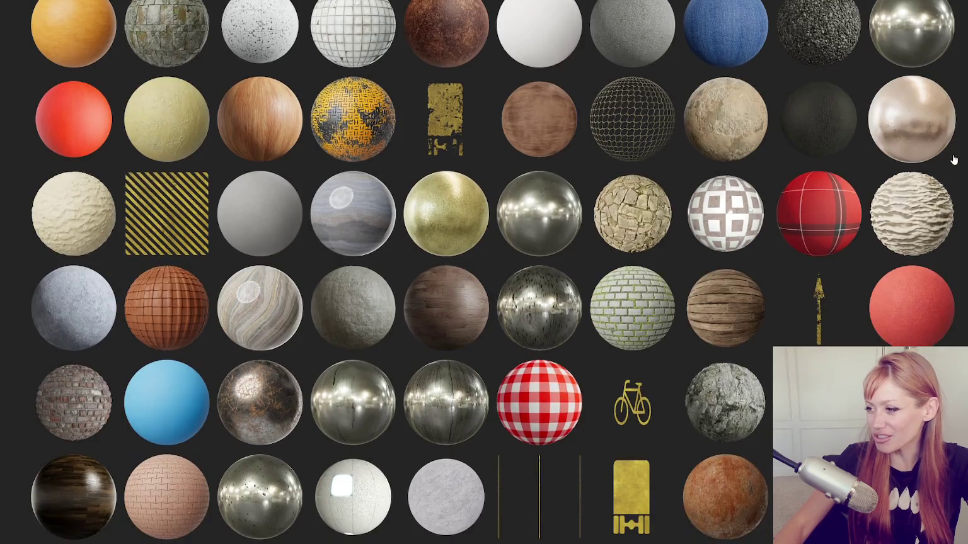
scroll(462, 173, down, 4)
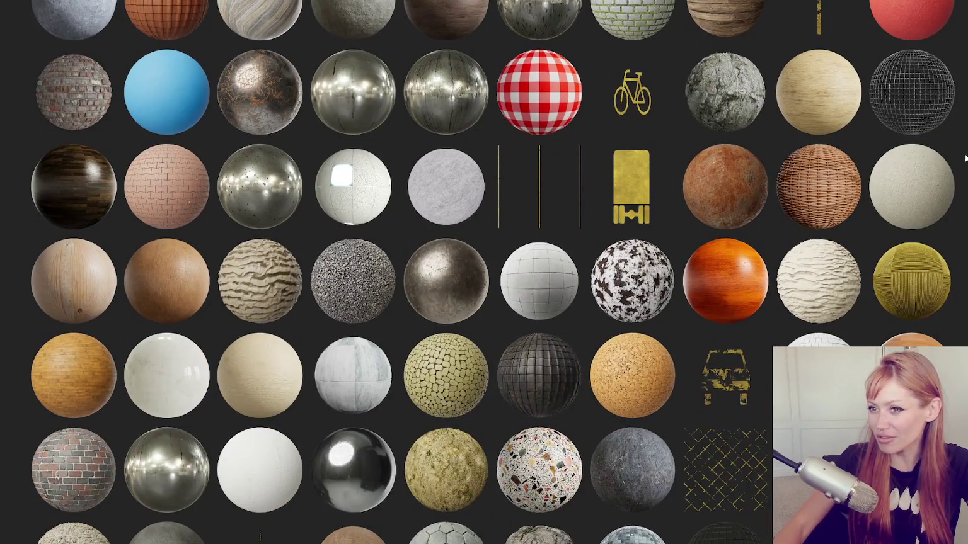
scroll(353, 214, down, 2)
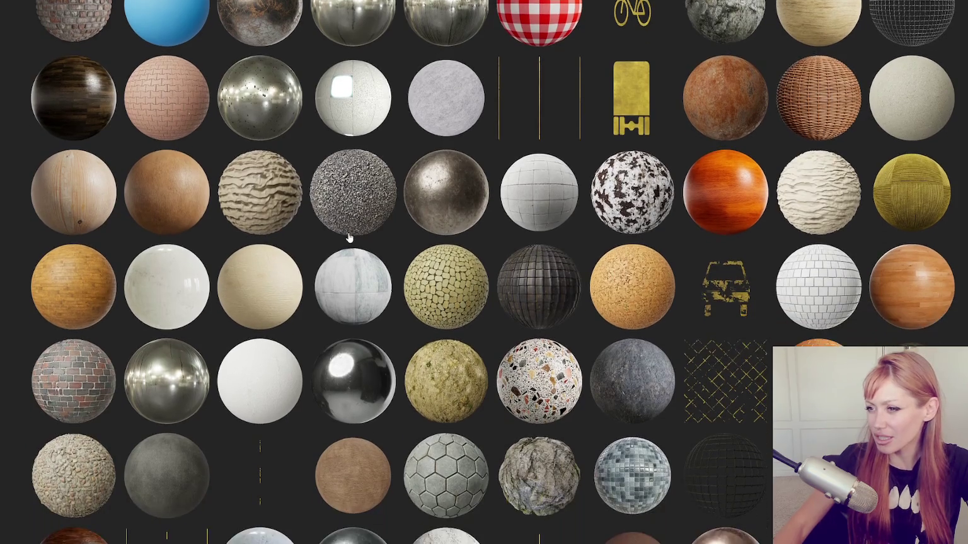
scroll(598, 187, down, 1)
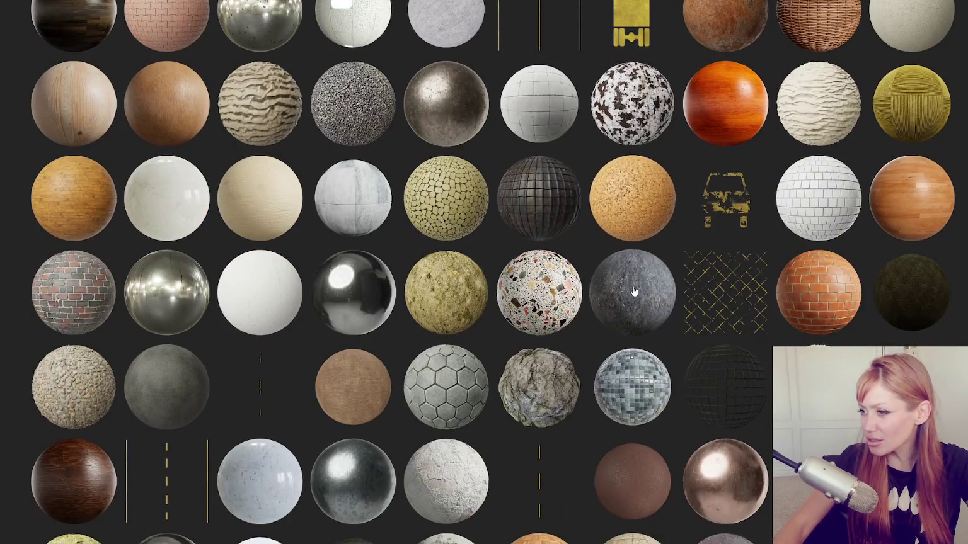
scroll(592, 274, down, 2)
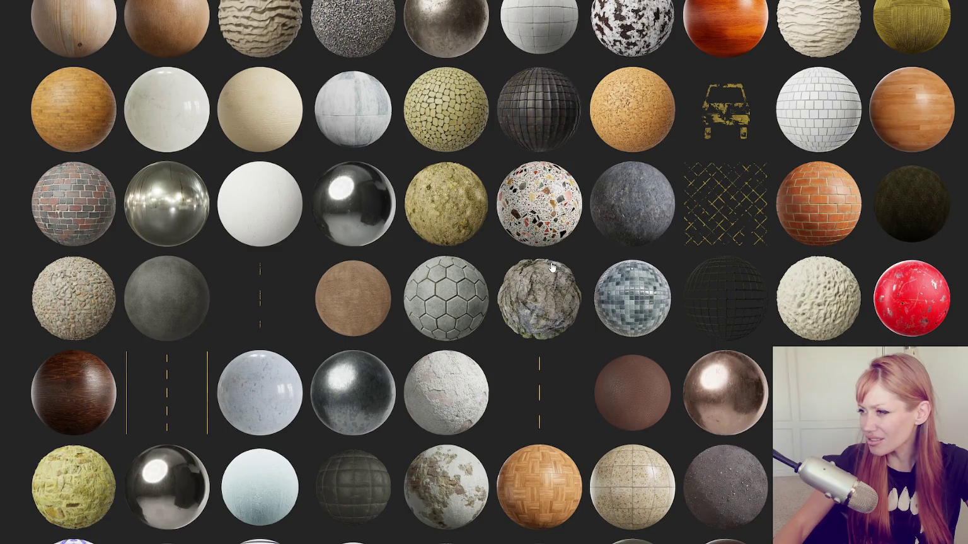
scroll(550, 268, down, 1)
scroll(551, 268, down, 1)
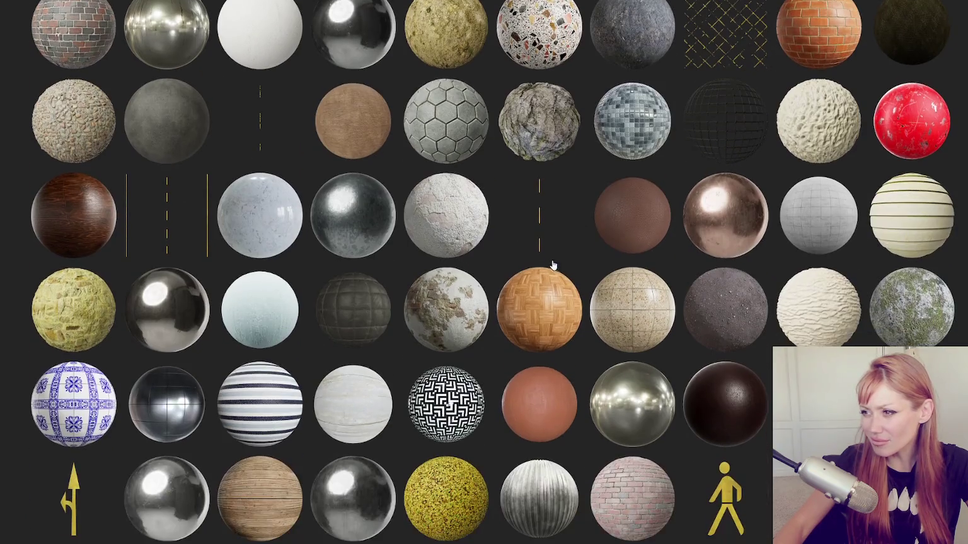
scroll(554, 265, down, 2)
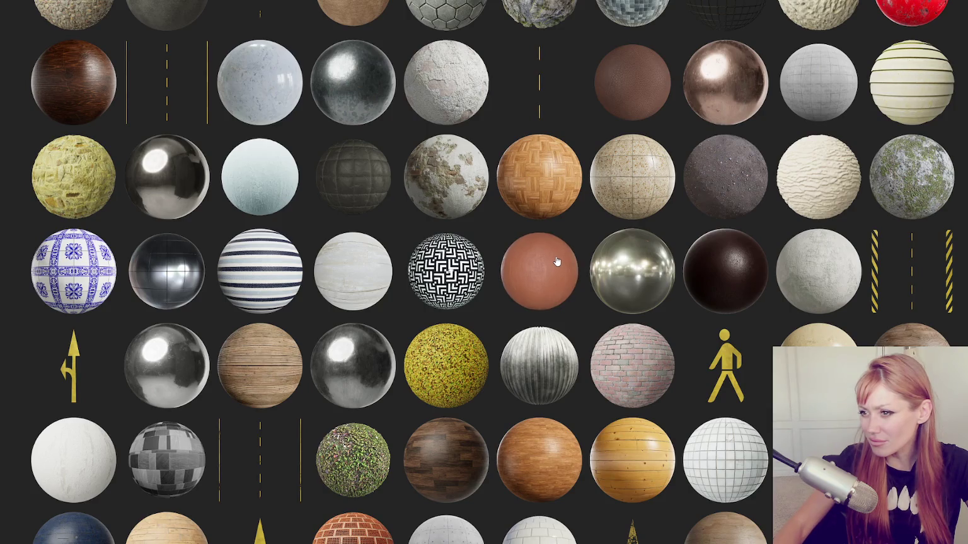
scroll(557, 259, down, 2)
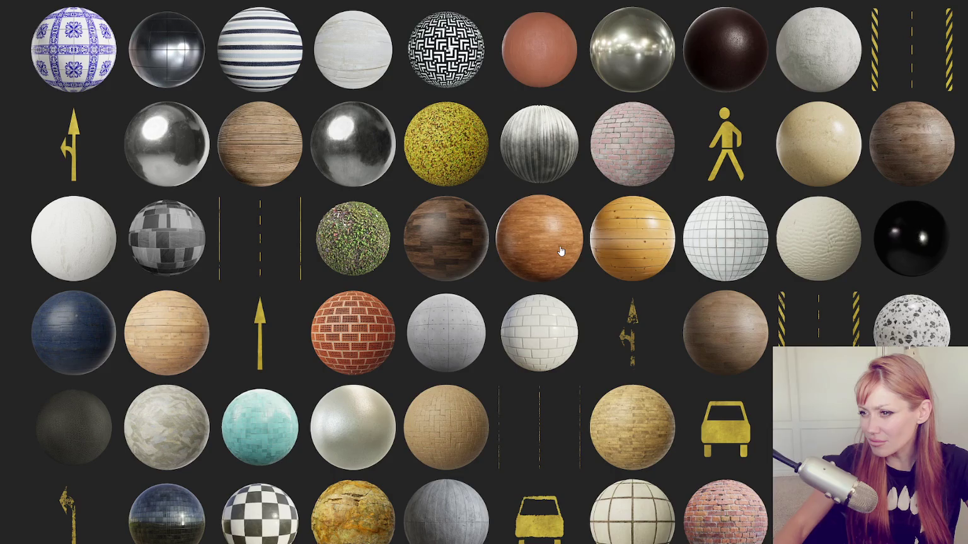
scroll(560, 251, down, 2)
scroll(560, 251, down, 1)
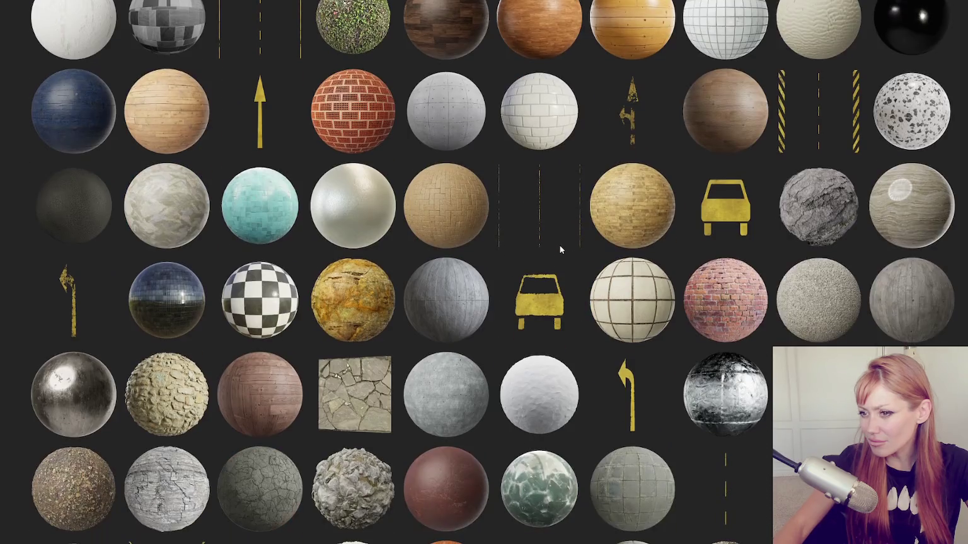
scroll(560, 251, down, 3)
scroll(560, 251, down, 1)
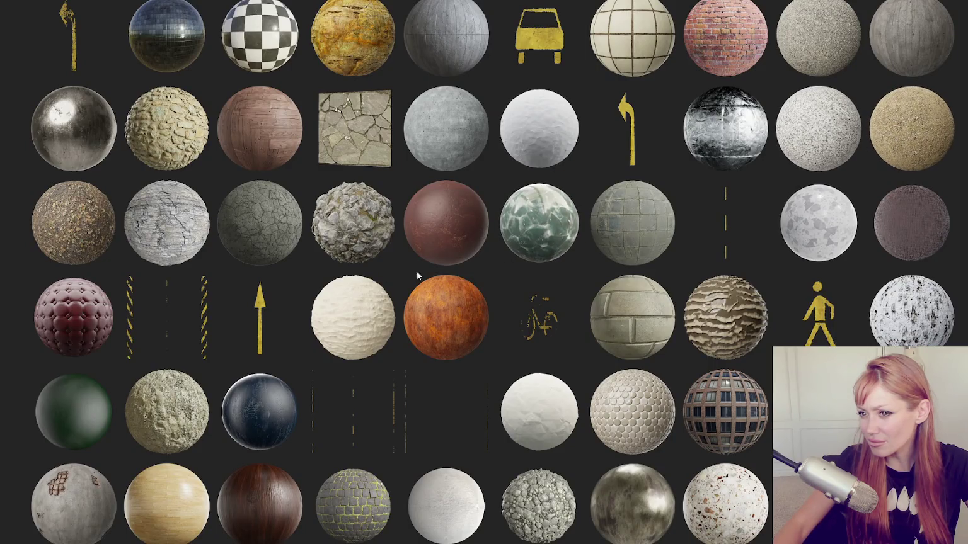
scroll(414, 247, down, 5)
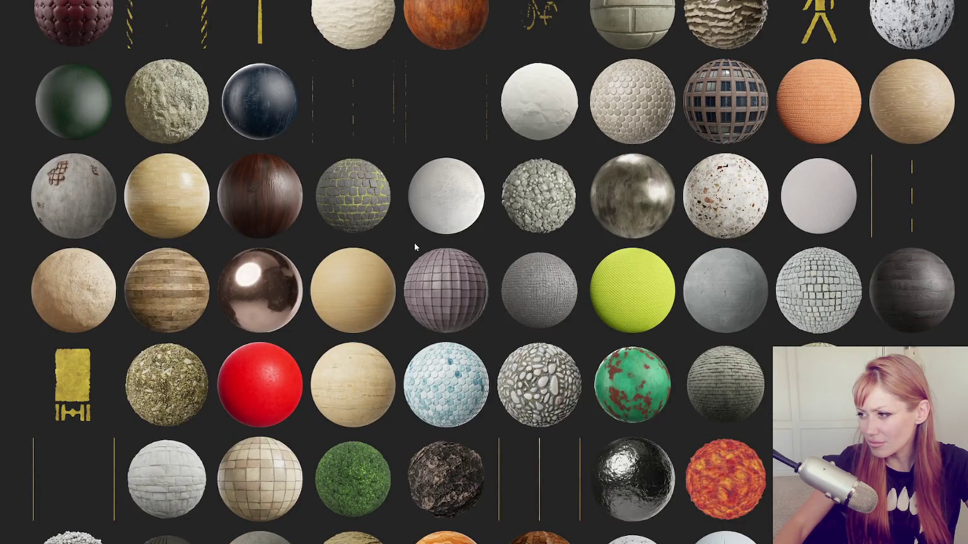
scroll(415, 244, down, 2)
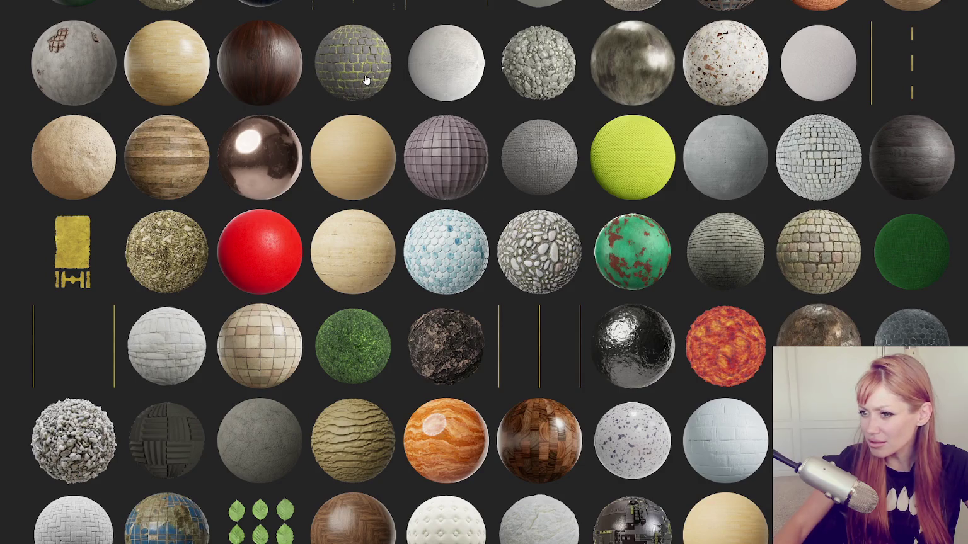
scroll(511, 247, down, 3)
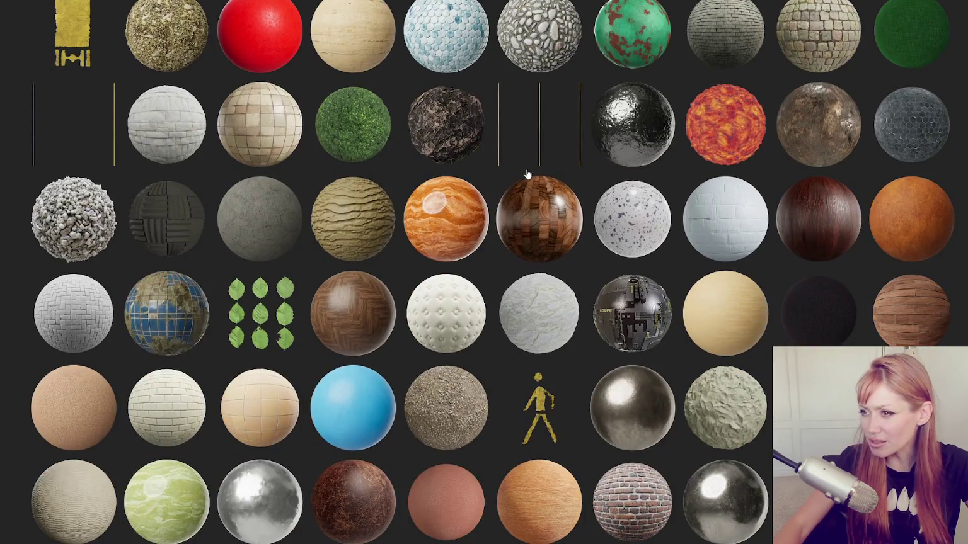
scroll(522, 173, down, 2)
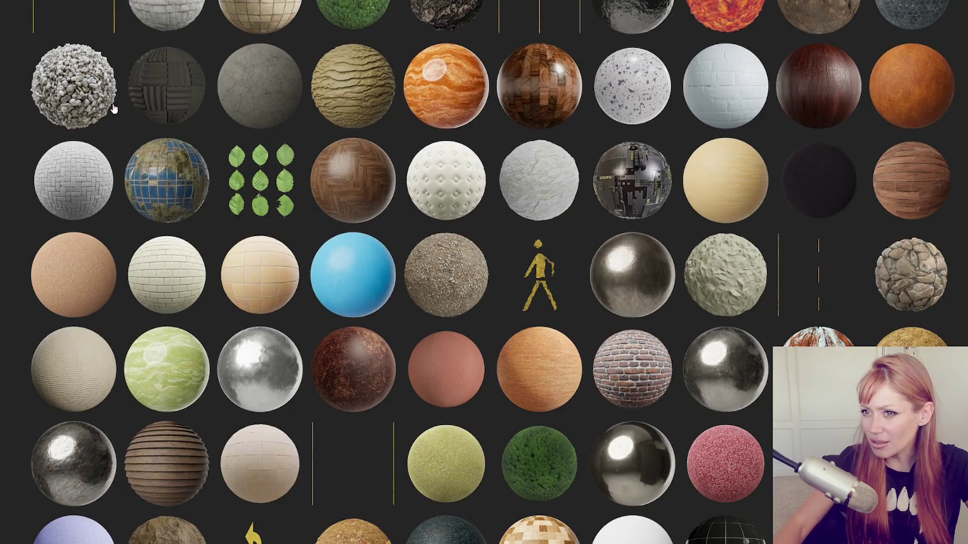
scroll(424, 191, down, 2)
scroll(423, 190, down, 2)
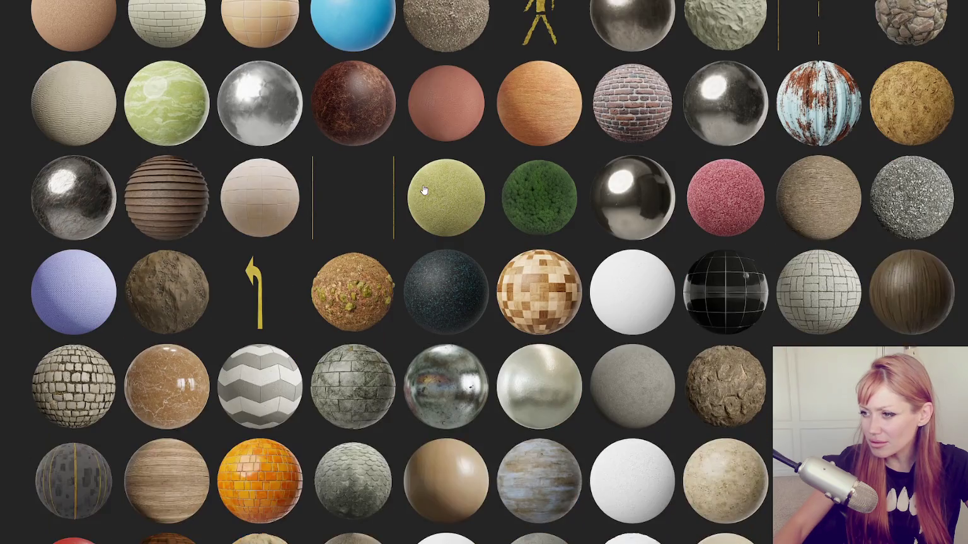
scroll(423, 191, down, 2)
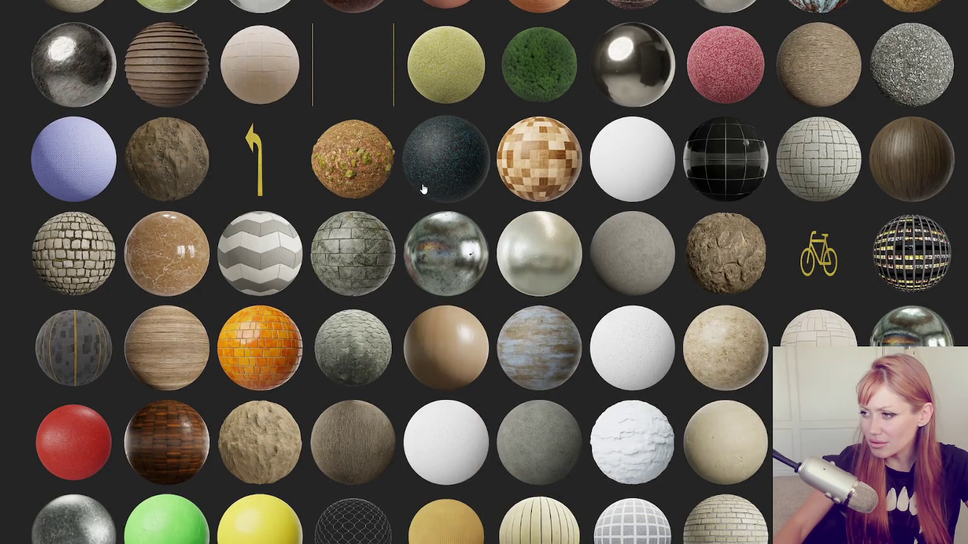
scroll(423, 190, down, 1)
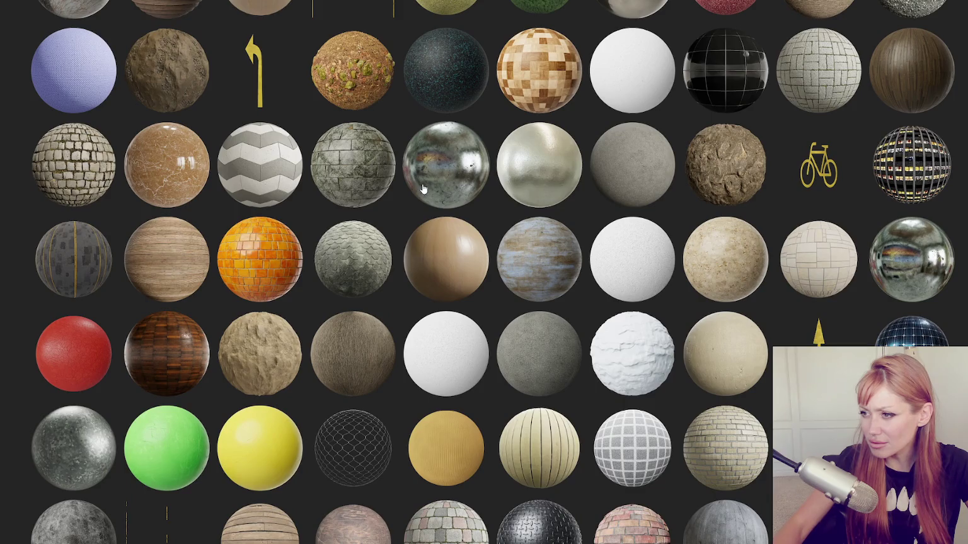
scroll(422, 189, down, 2)
scroll(423, 189, down, 3)
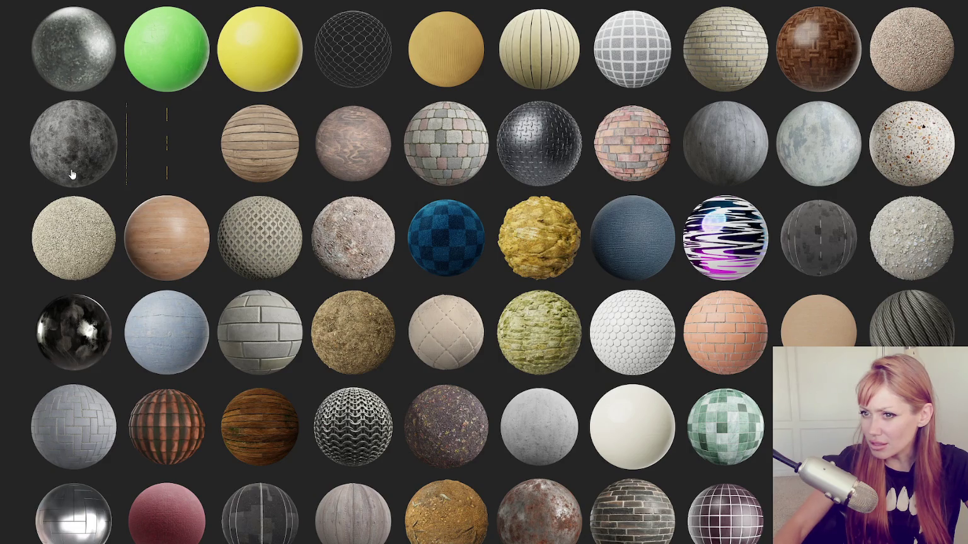
scroll(382, 179, down, 2)
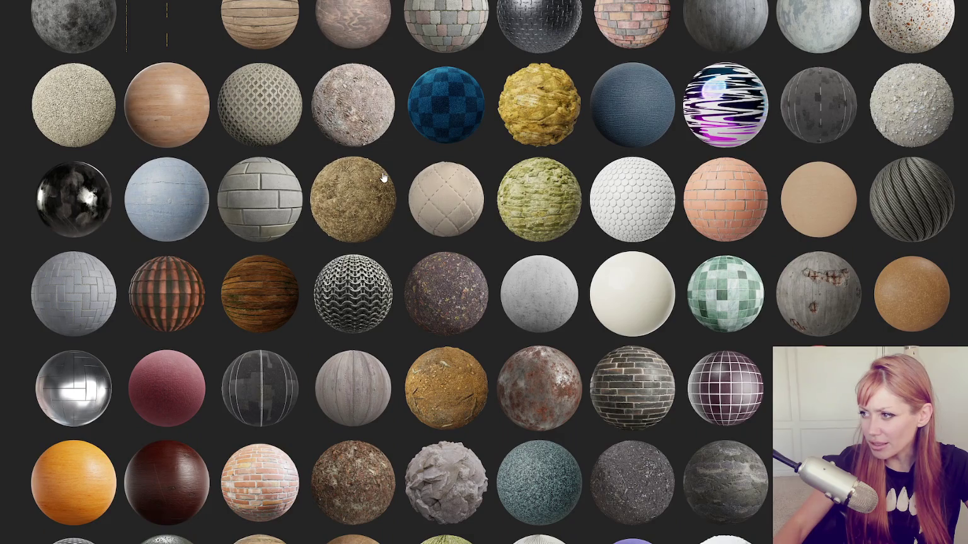
scroll(382, 178, down, 2)
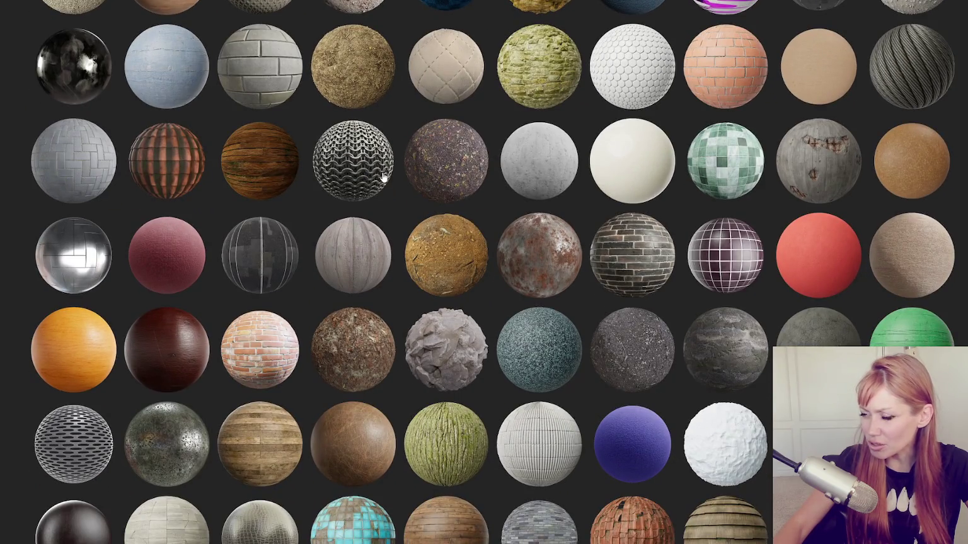
scroll(374, 190, down, 2)
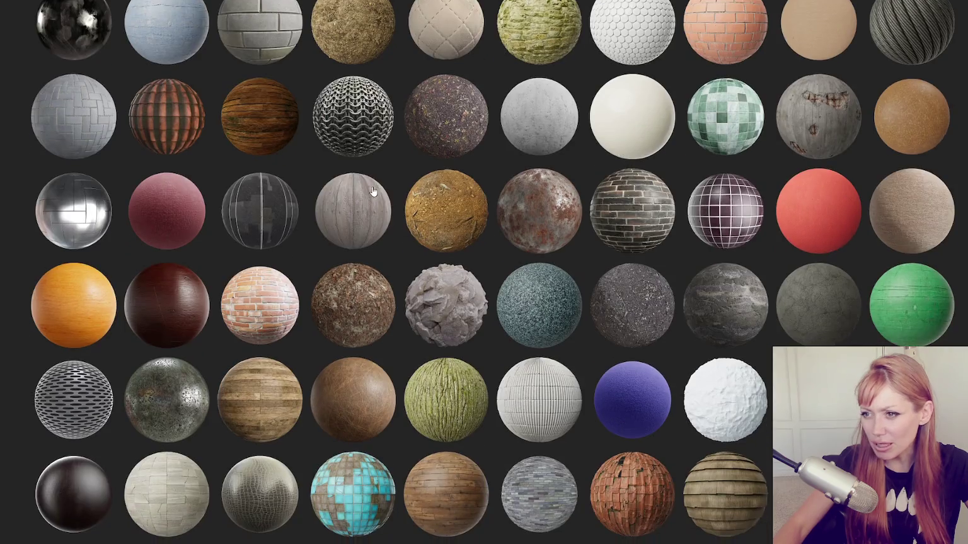
scroll(369, 193, down, 2)
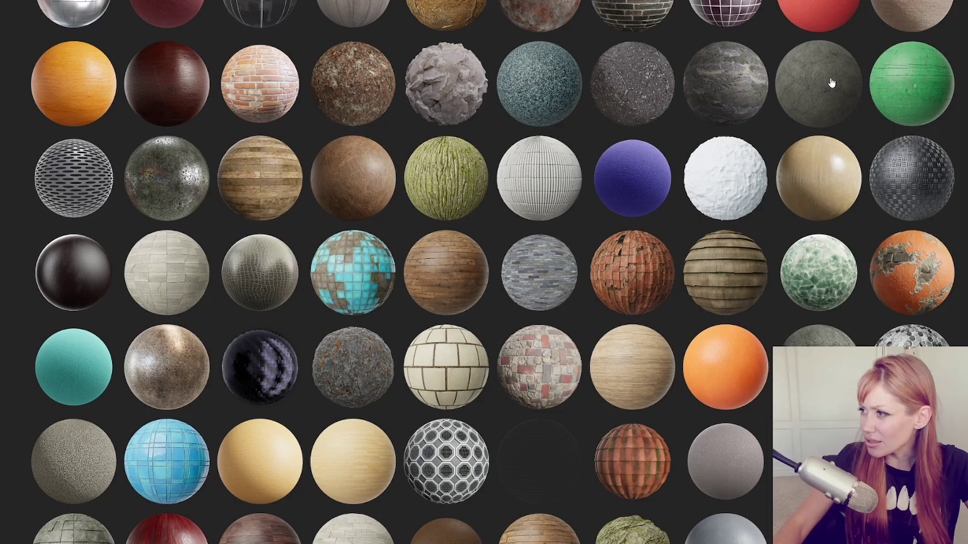
scroll(498, 154, down, 2)
scroll(495, 153, down, 2)
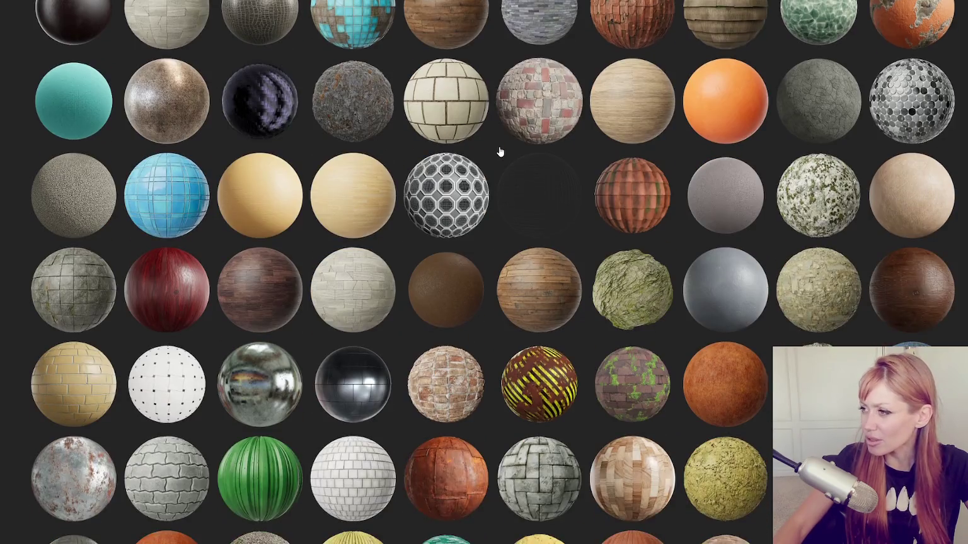
scroll(576, 170, down, 3)
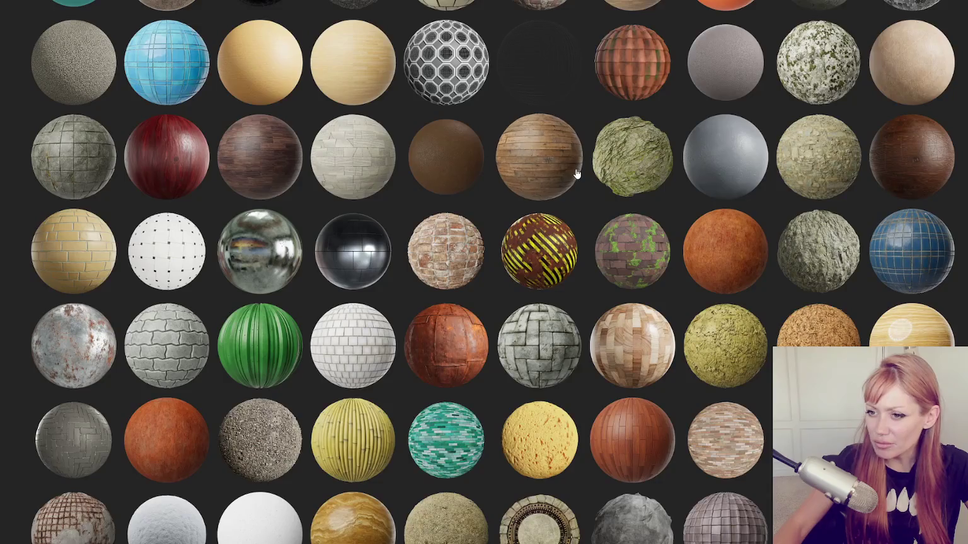
scroll(577, 174, down, 3)
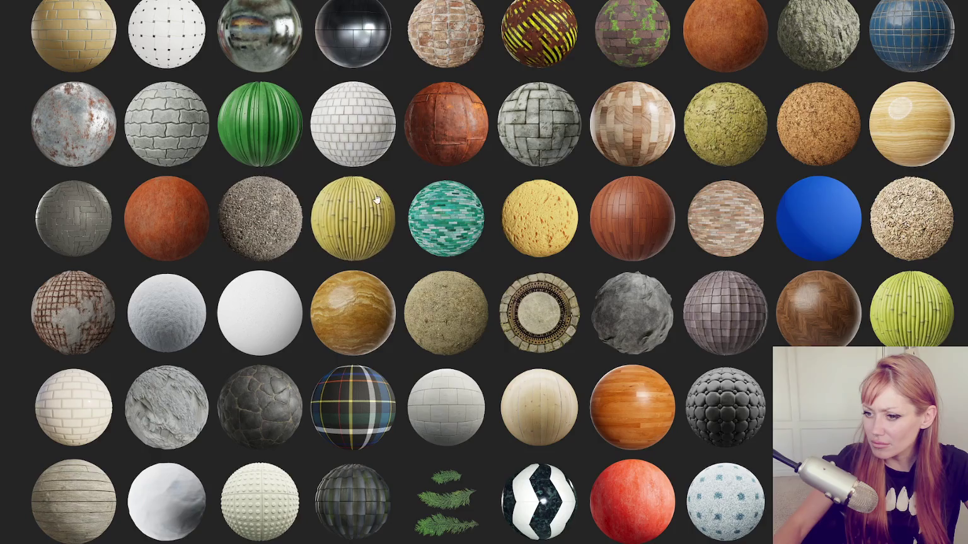
scroll(418, 185, down, 3)
scroll(419, 186, down, 3)
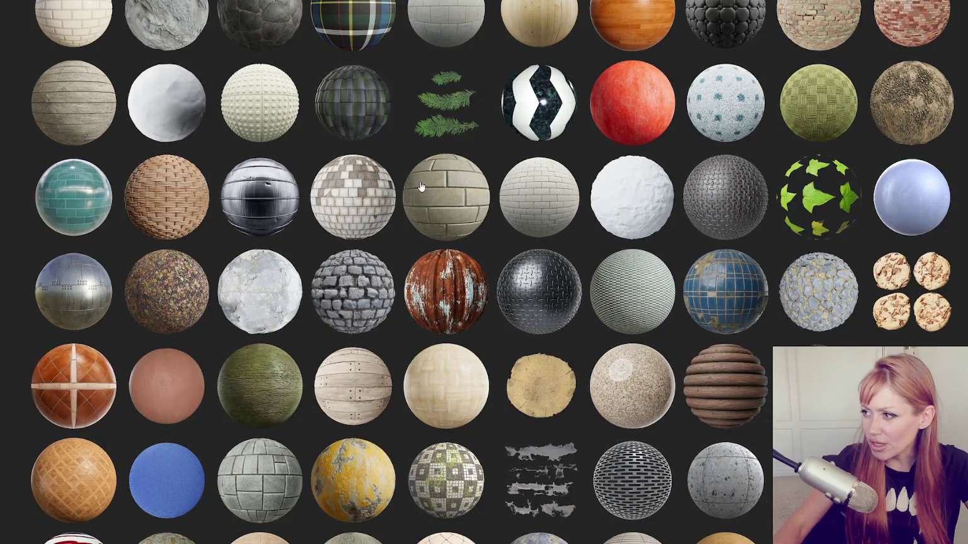
scroll(424, 187, down, 3)
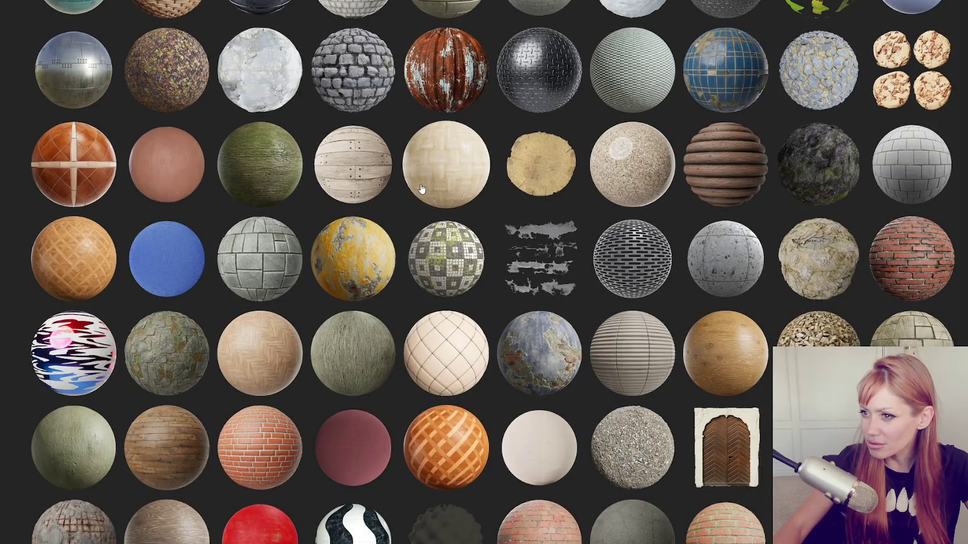
scroll(420, 188, down, 3)
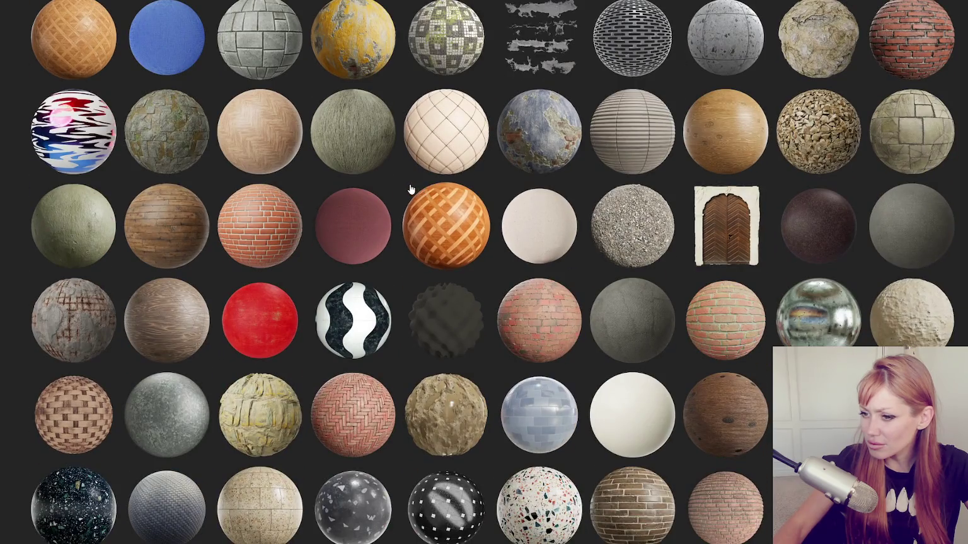
scroll(420, 187, down, 3)
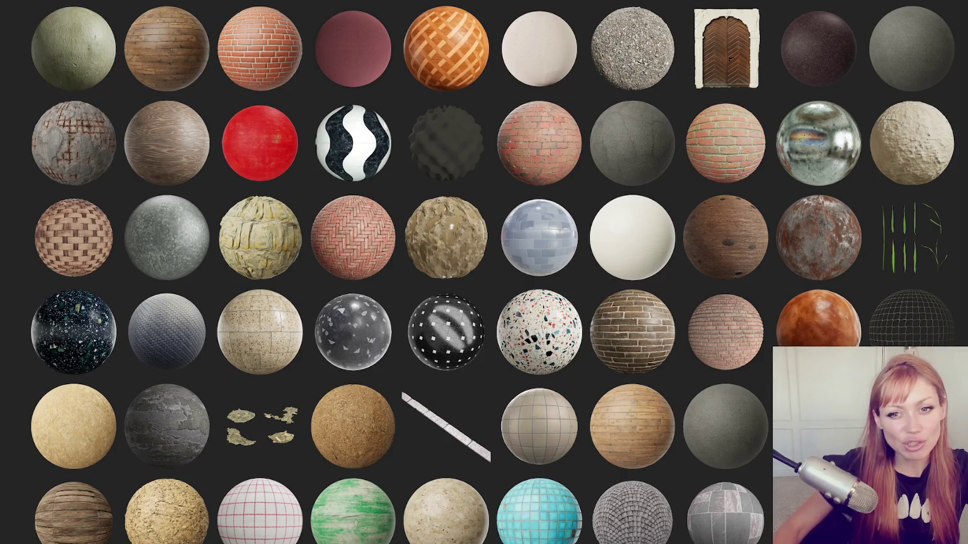
scroll(124, 299, down, 1)
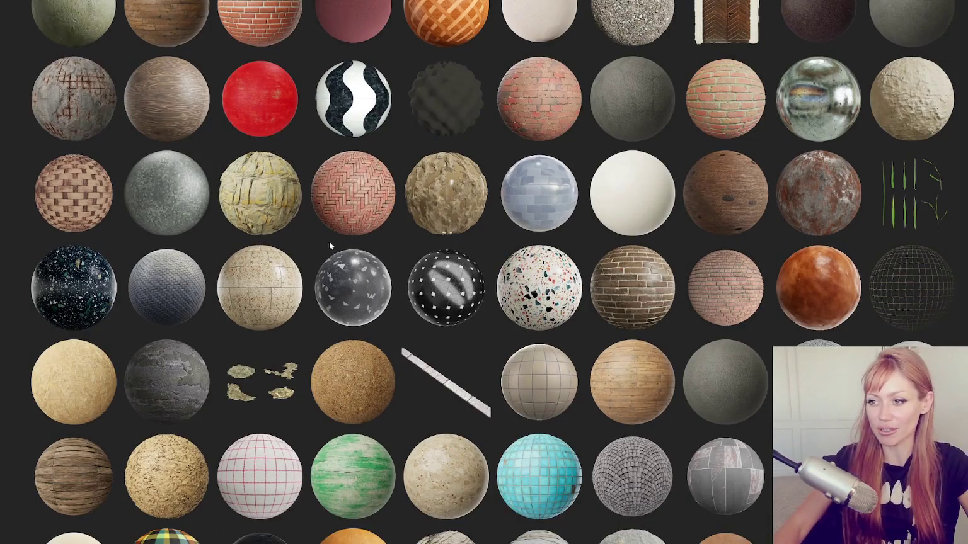
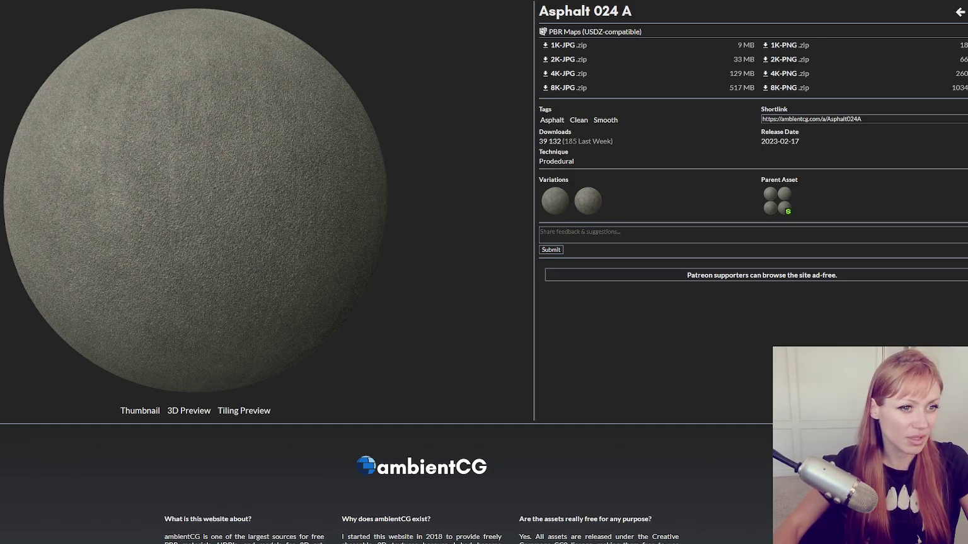
- Switch to the 'interior design swatches' image results and enlarge a flooring-and-fabric swatch photo
key(alt+Tab)
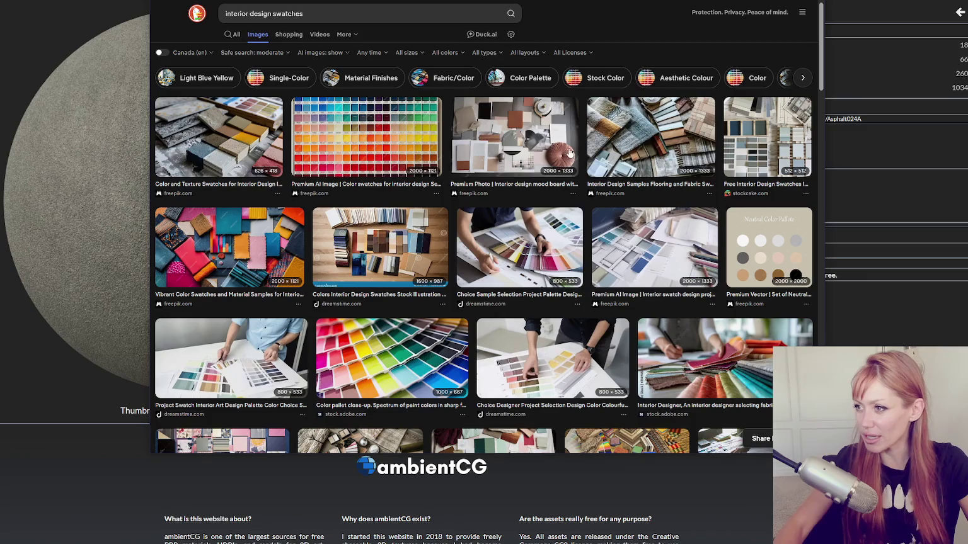
click(576, 153)
- Preview the flooring and fabric samples image, then step through the adjacent swatch previews
click(602, 75)
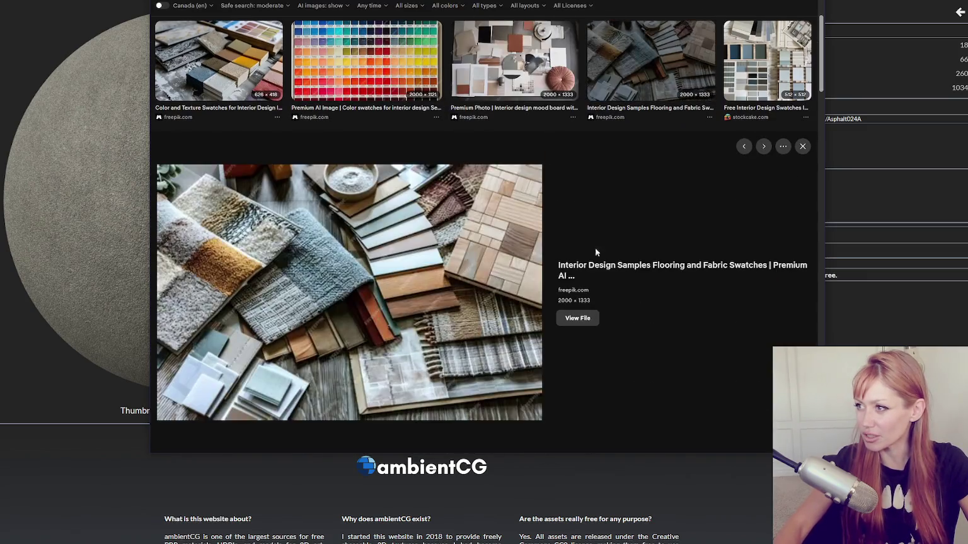
key(Right)
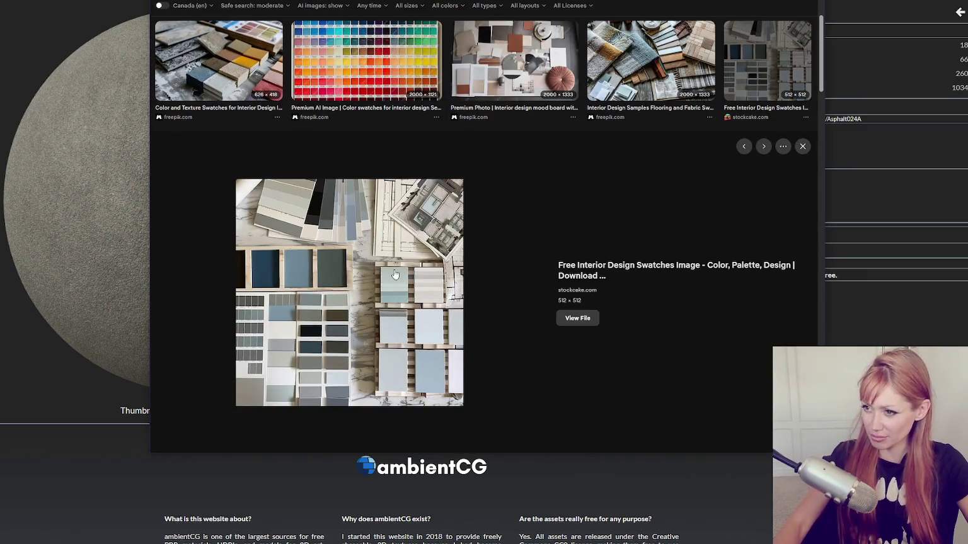
key(Right)
- Preview the pink patterned fabric swatch, browse further down the results, then close the search
scroll(497, 319, down, 5)
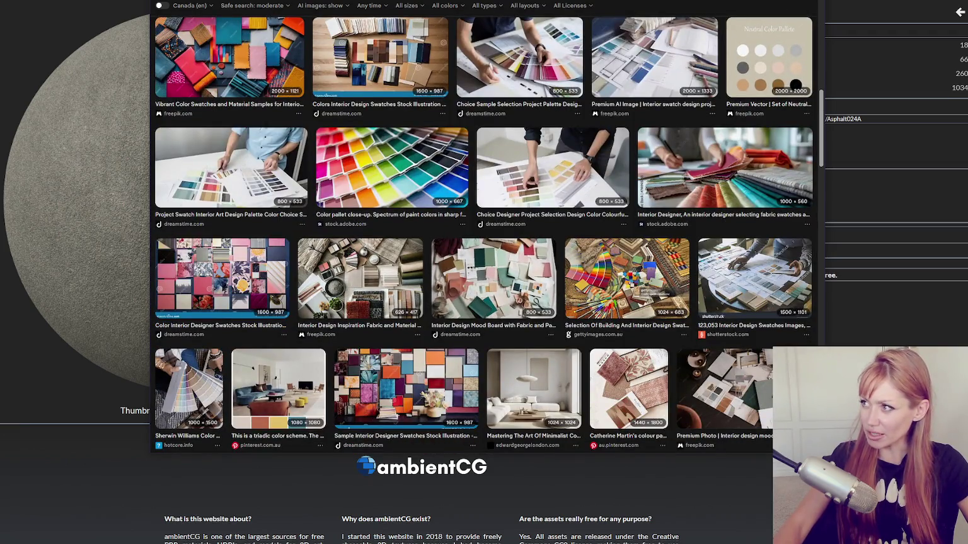
scroll(484, 235, down, 5)
click(628, 126)
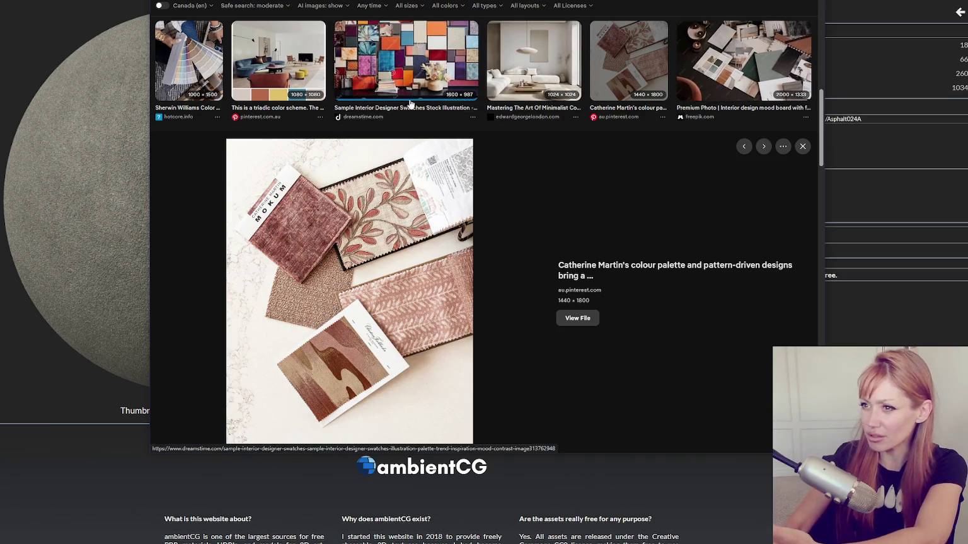
scroll(339, 149, down, 5)
scroll(641, 262, down, 3)
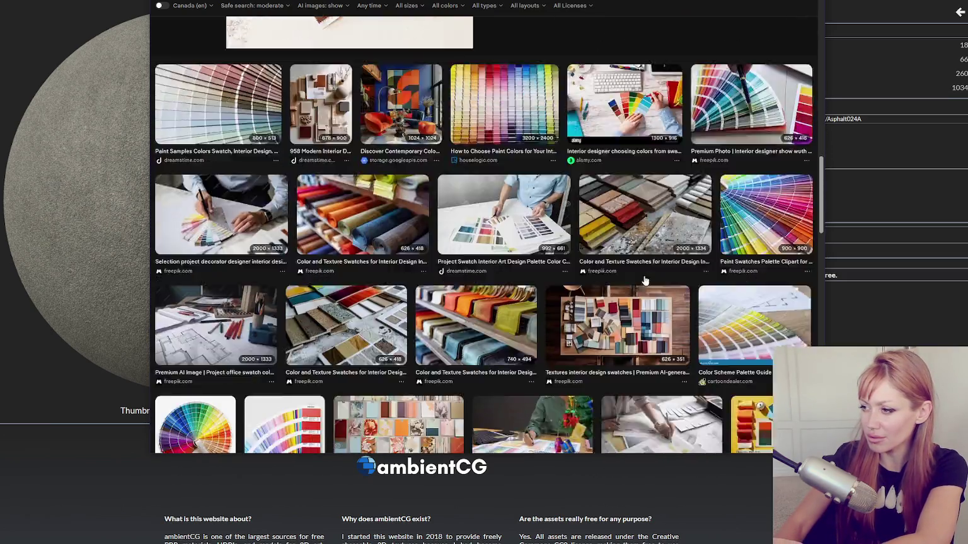
scroll(638, 268, down, 5)
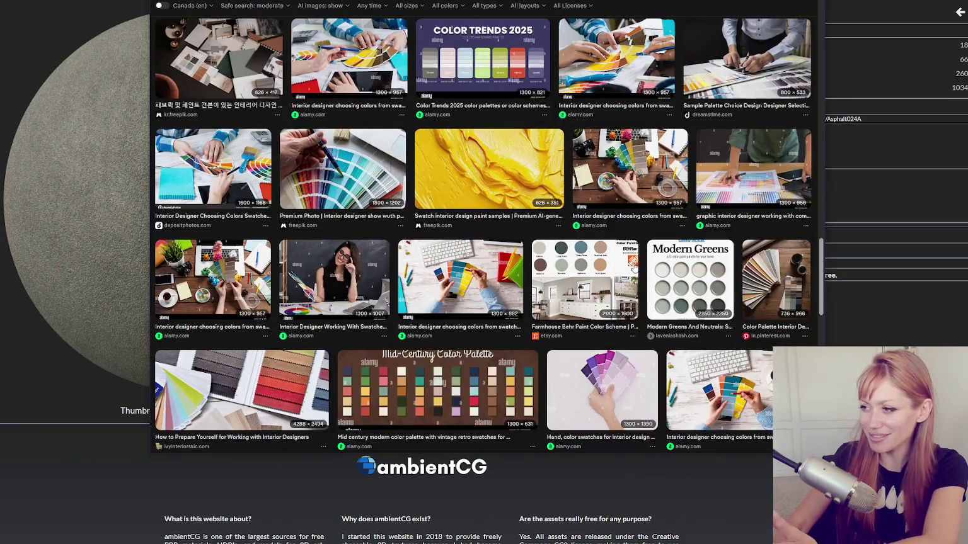
key(Escape)
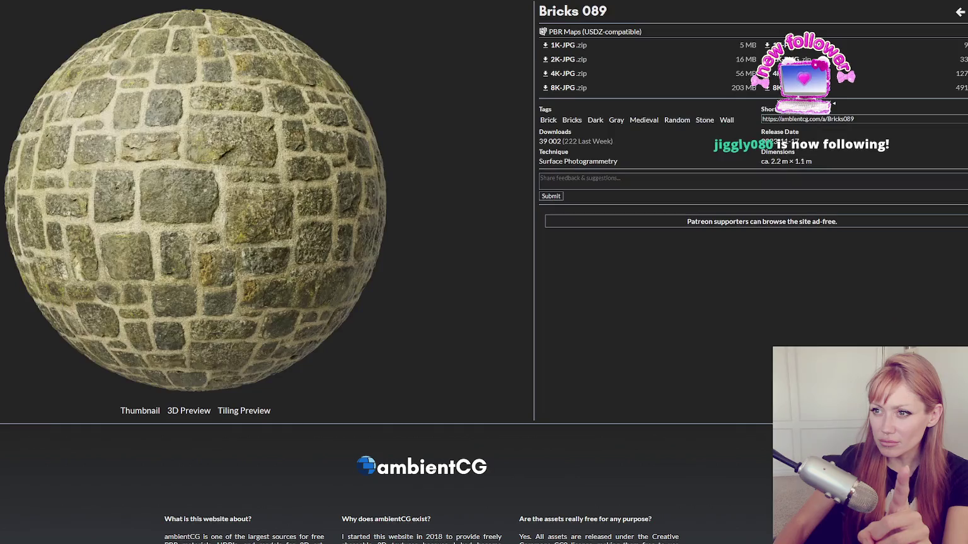
- Flip through Rocks 006, Ground 078, 102, 036, 062 L, 023, Gravel 040, ending on Ground 038
key(alt+Left)
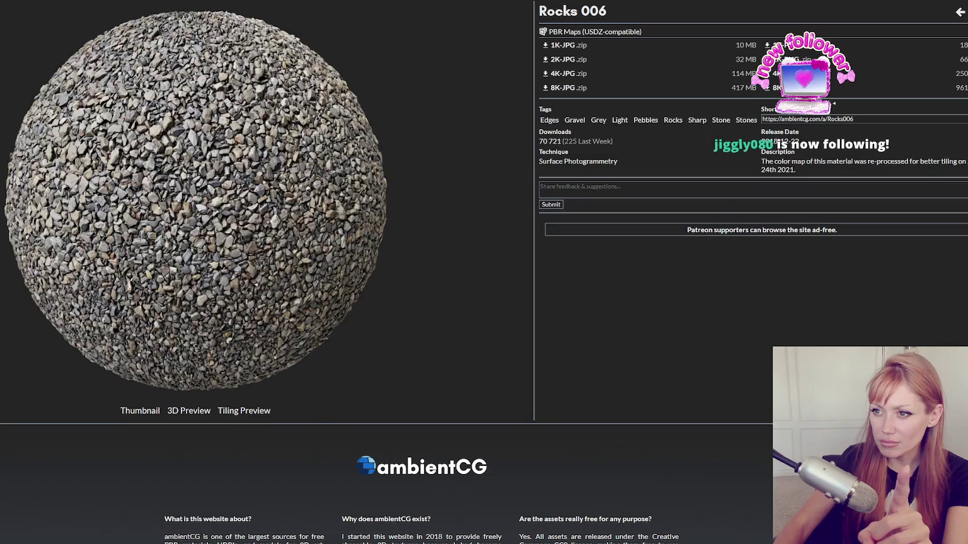
key(alt+Left)
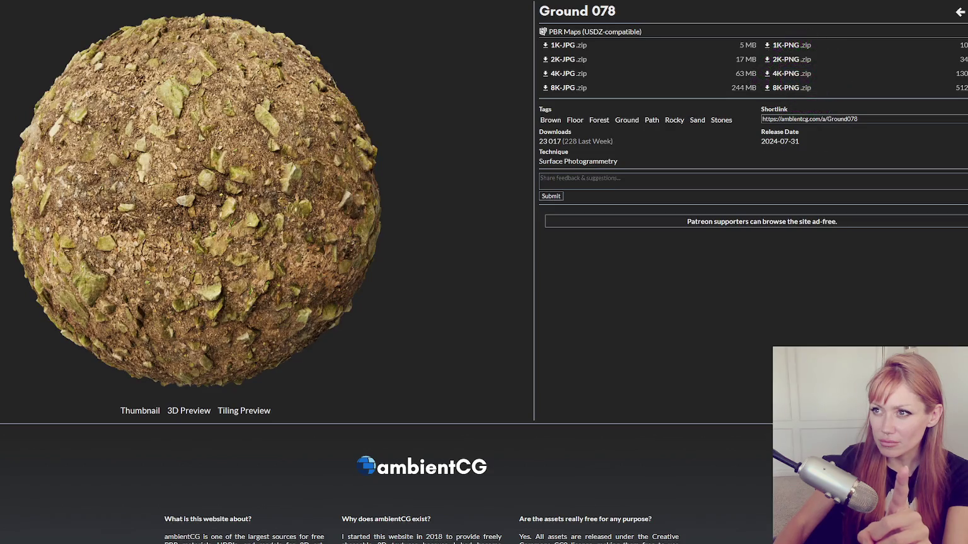
key(alt+Left)
key(alt+Left)
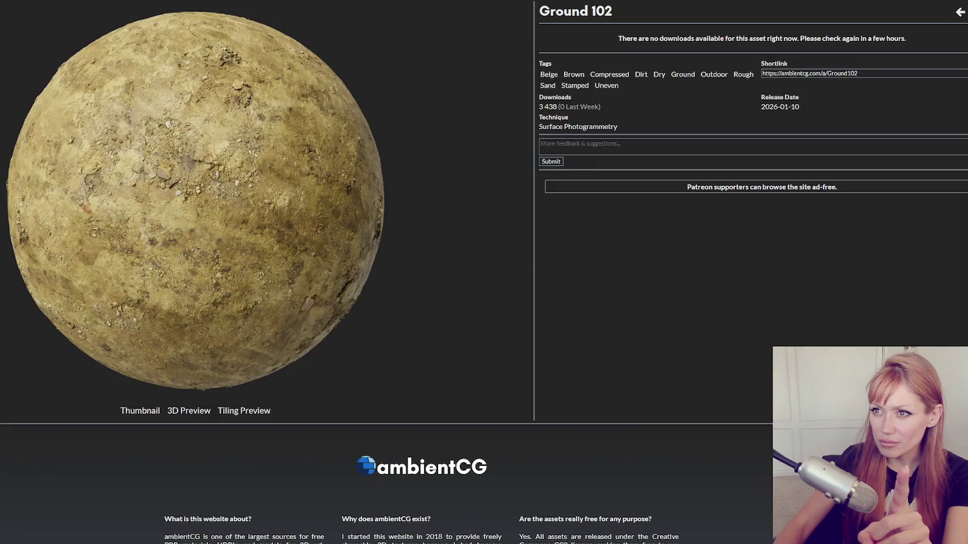
key(alt+Left)
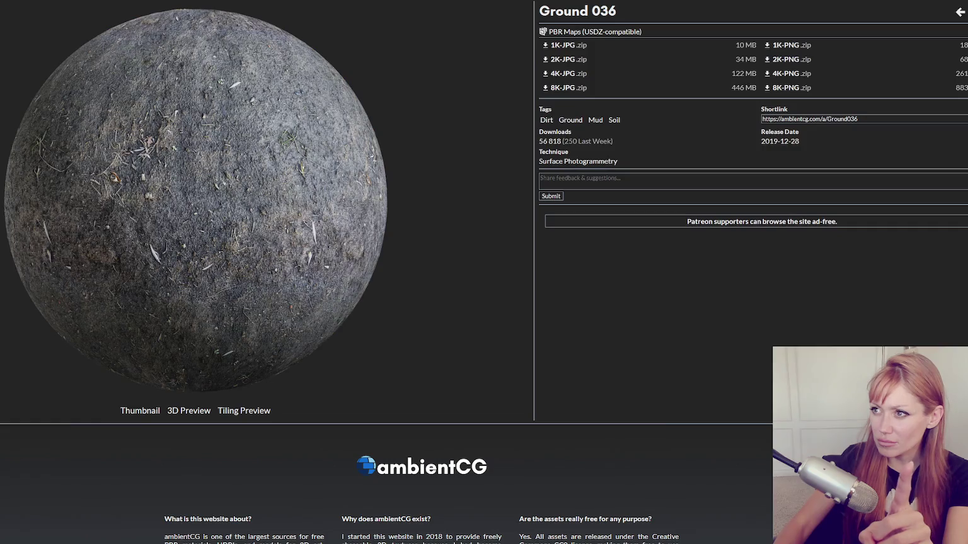
key(alt+Left)
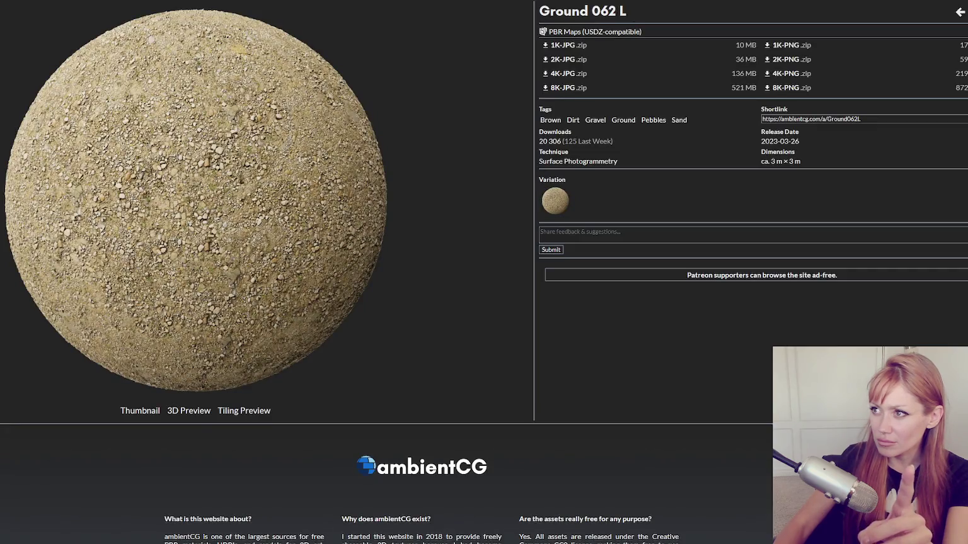
key(alt+Left)
key(alt+Left)
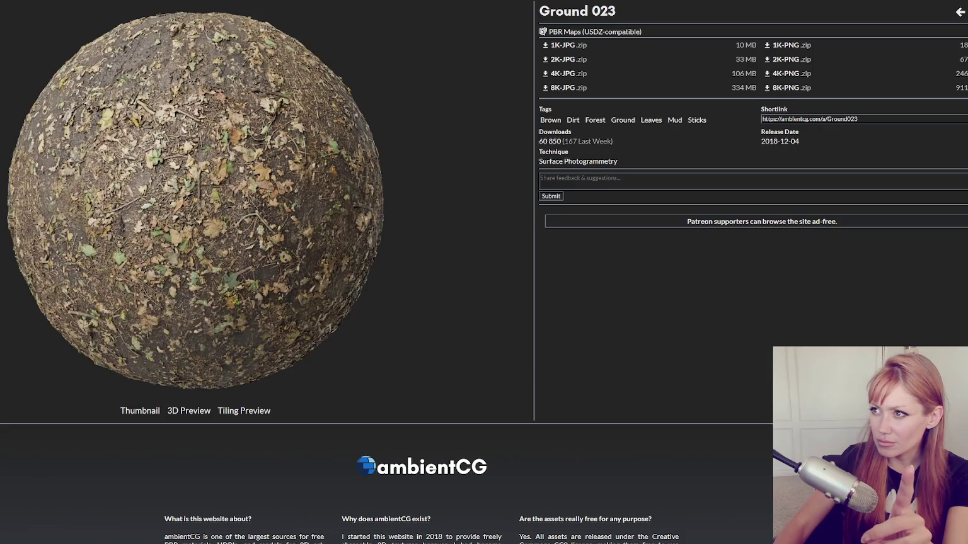
key(alt+Right)
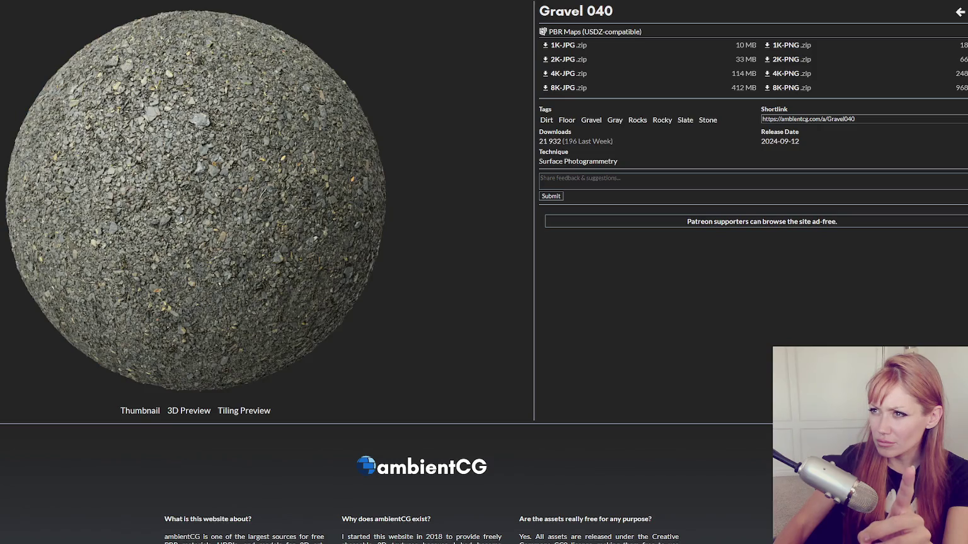
key(alt+Left)
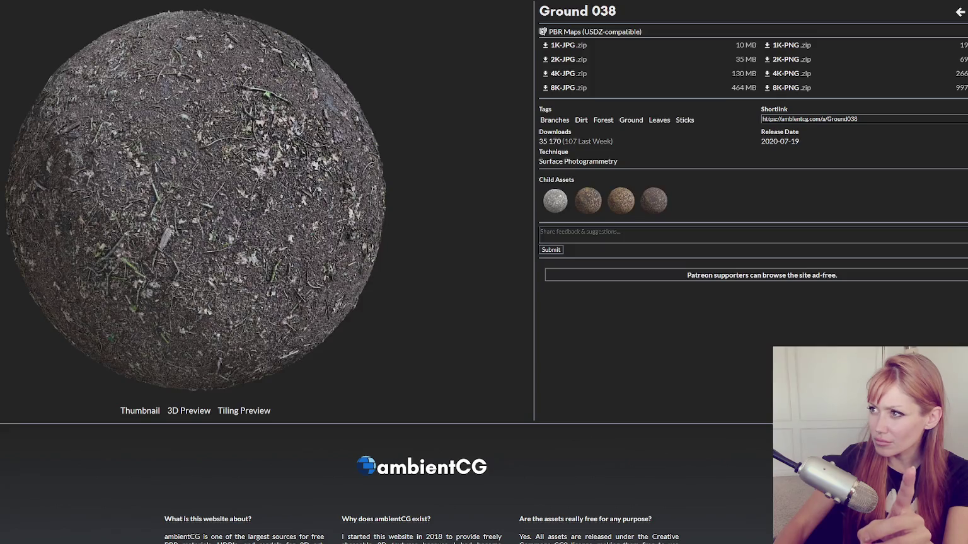